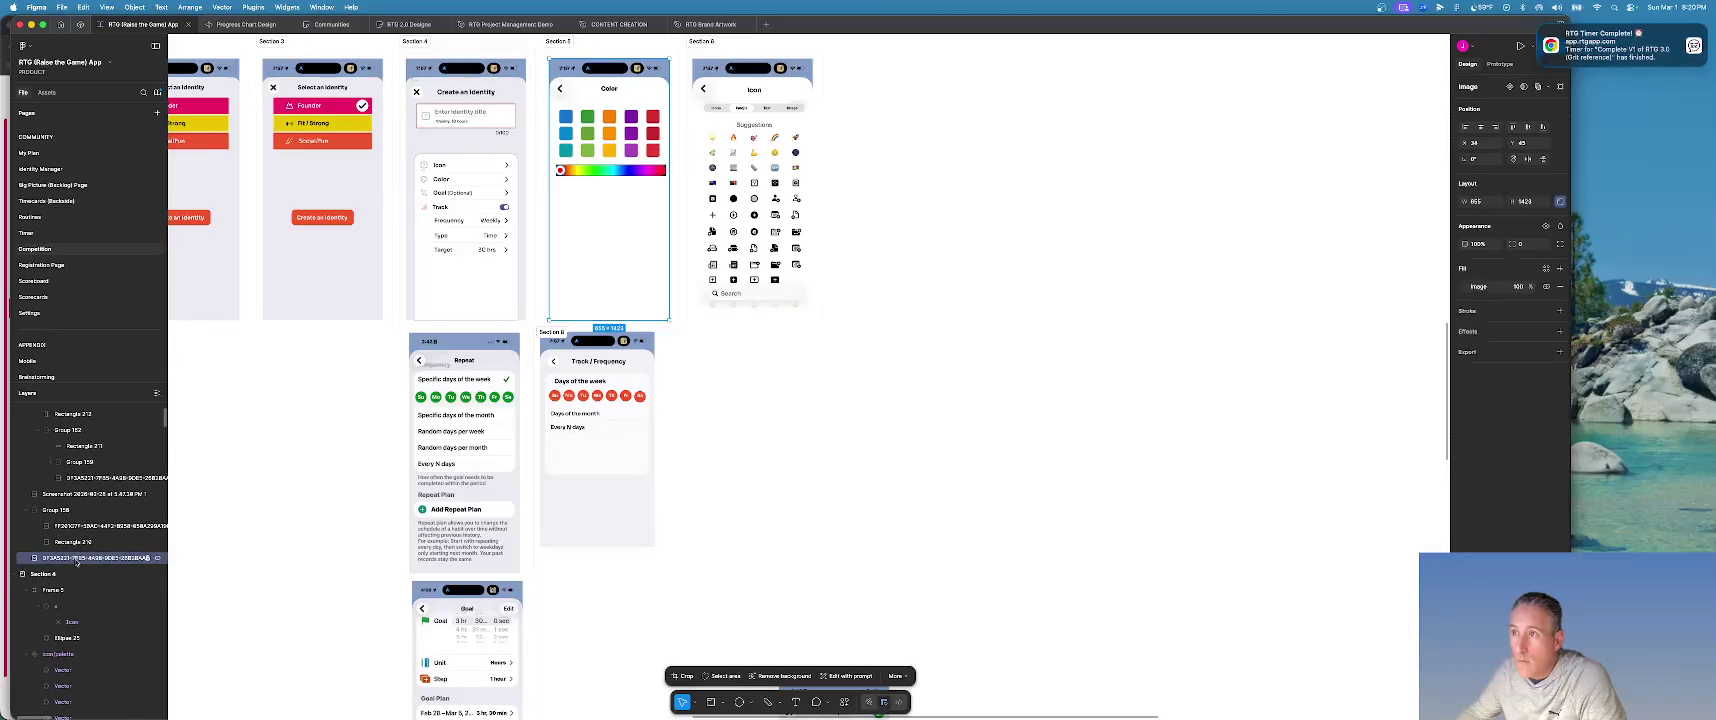
# Inspect Section 4's rectangle and screenshot layers, then collapse the Section 4 group.
pyautogui.click(78, 543)
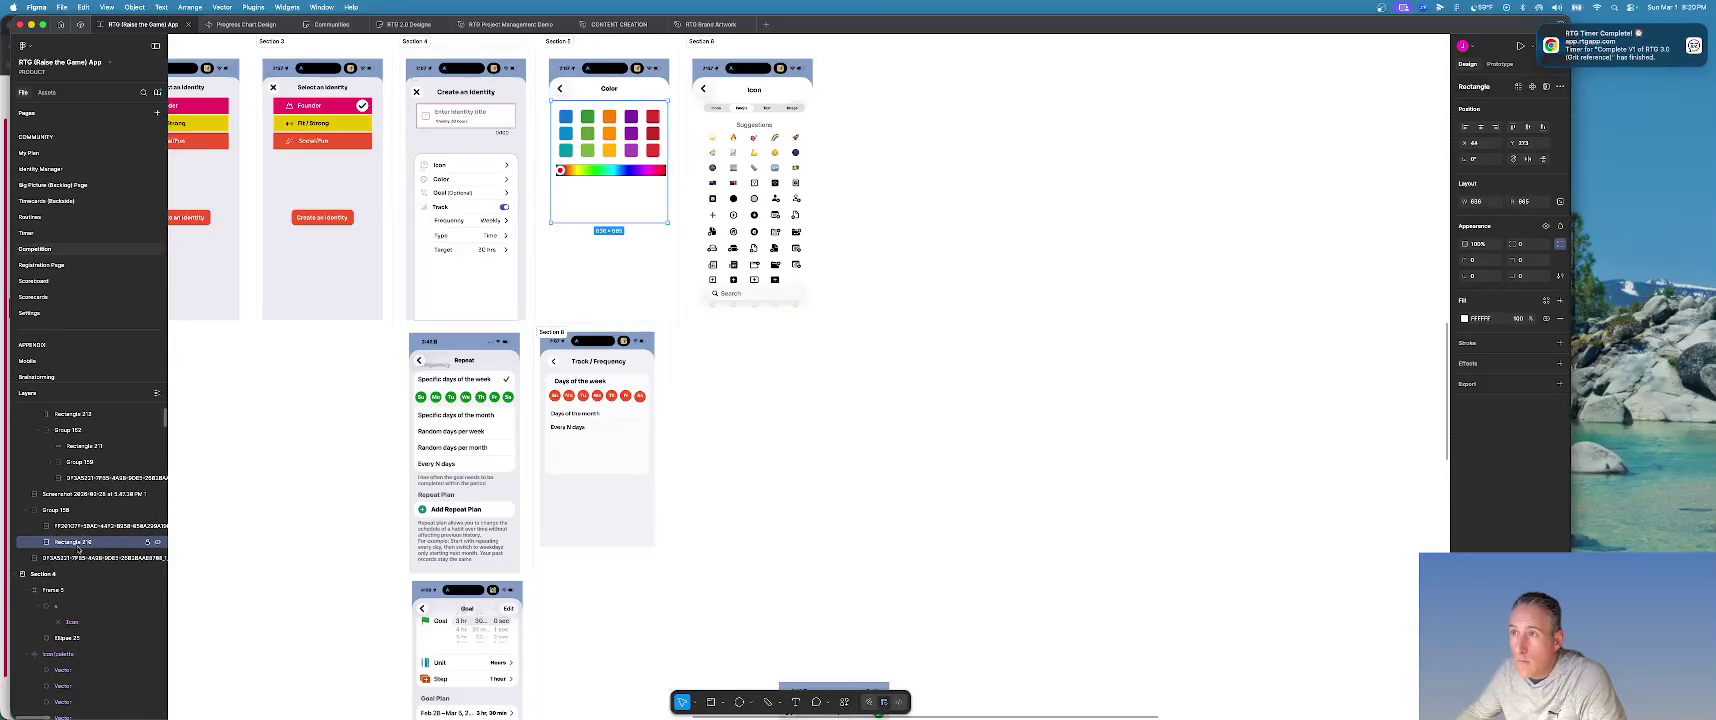
pyautogui.click(76, 559)
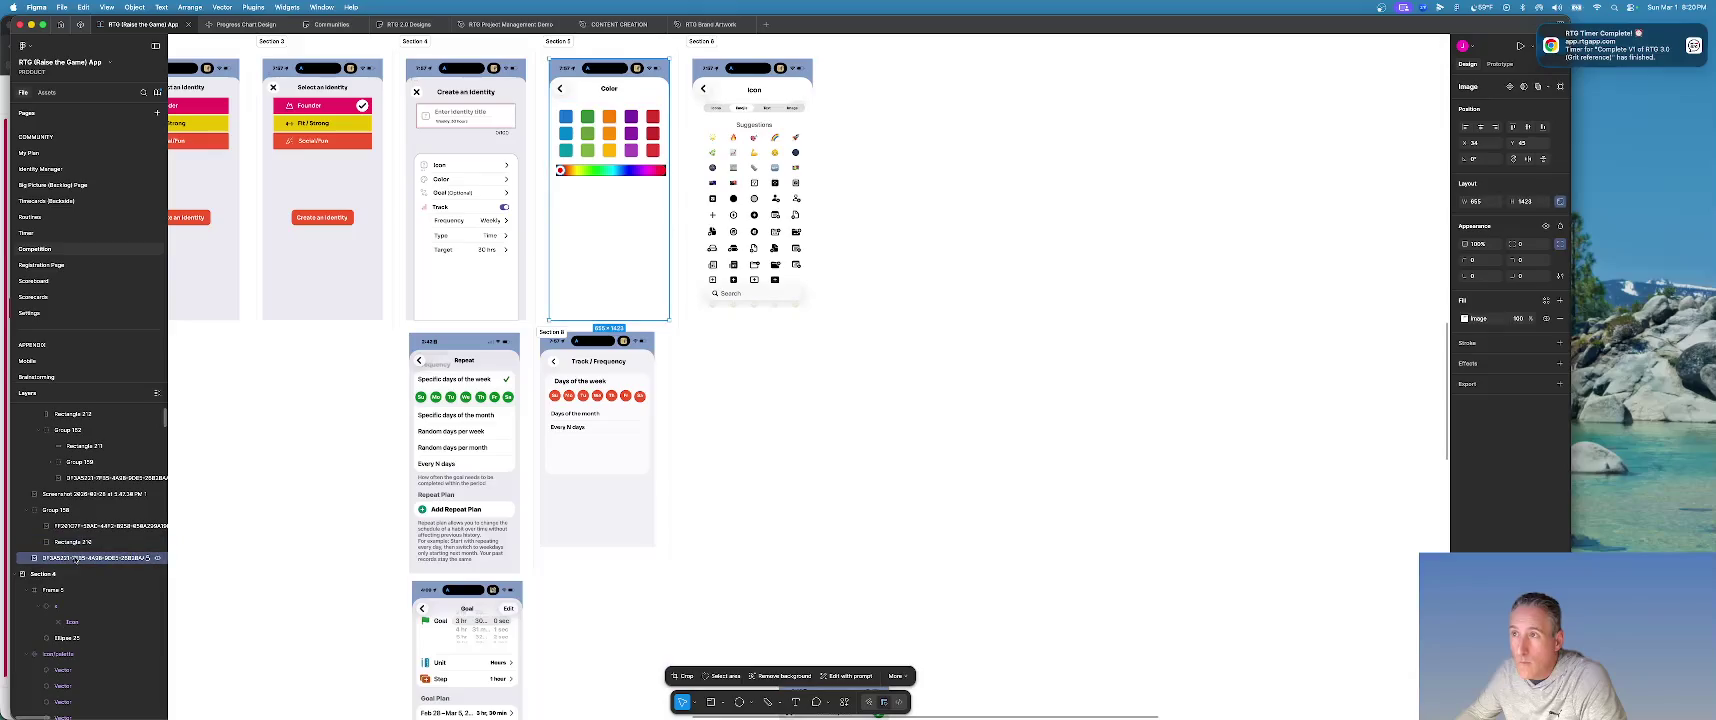
pyautogui.click(16, 578)
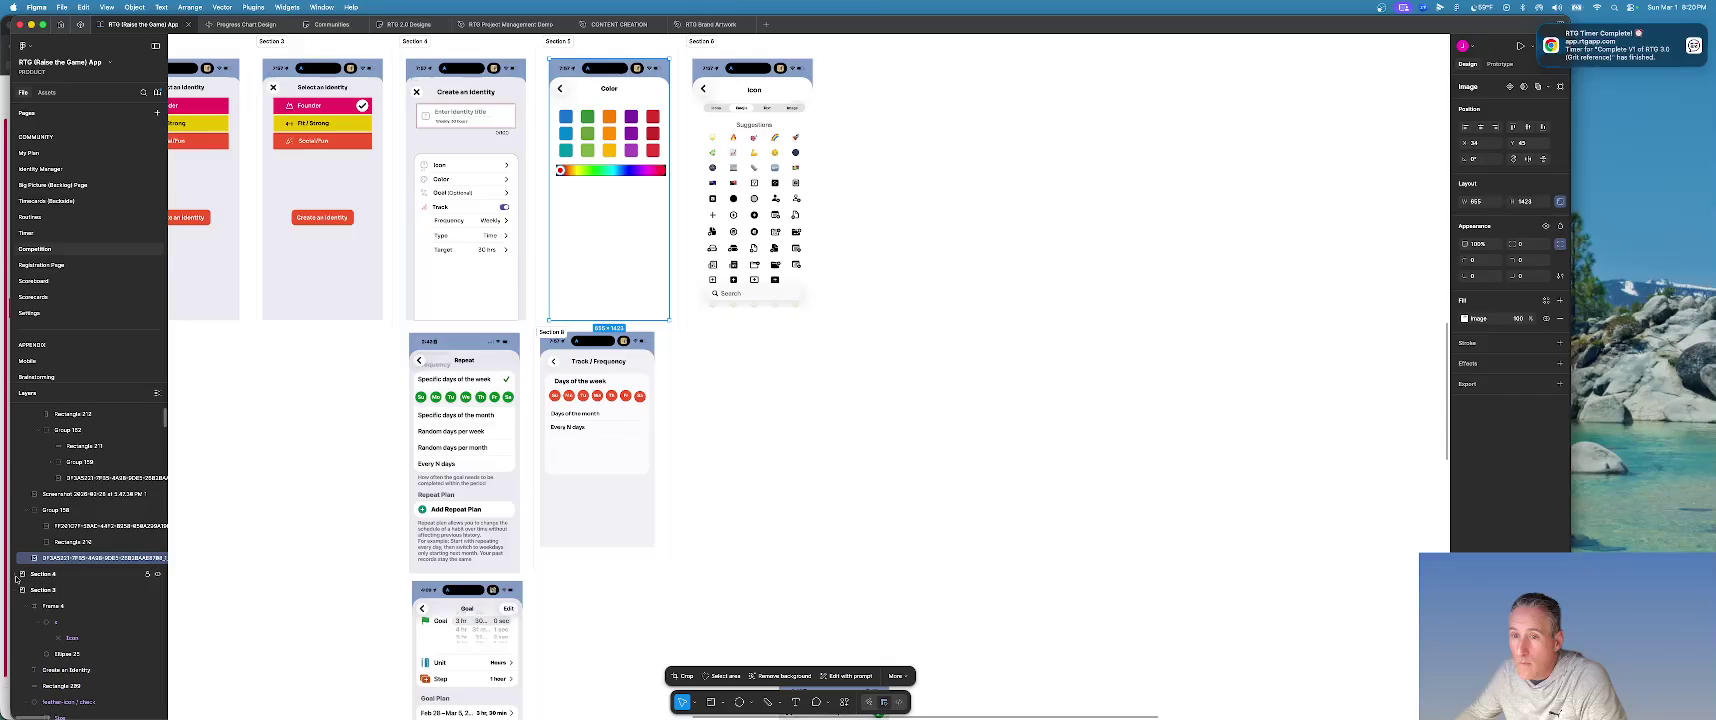
pyautogui.scroll(2, 16, 578)
pyautogui.scroll(2, 16, 578)
pyautogui.scroll(2, 16, 578)
pyautogui.scroll(2, 16, 578)
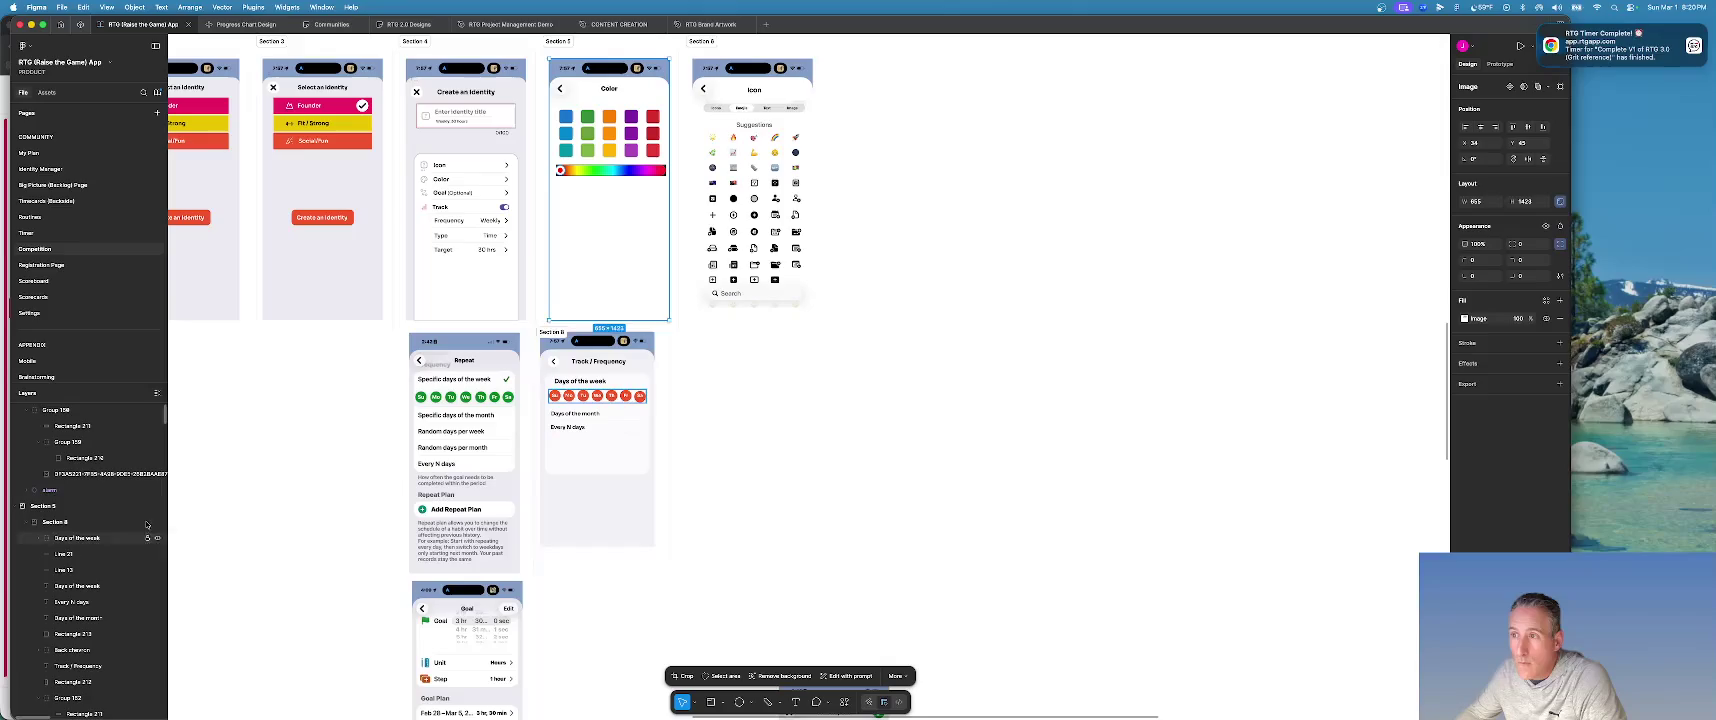
# Select the Section 8 Track/Frequency screen and move it above Section 5 in Layers.
pyautogui.click(552, 332)
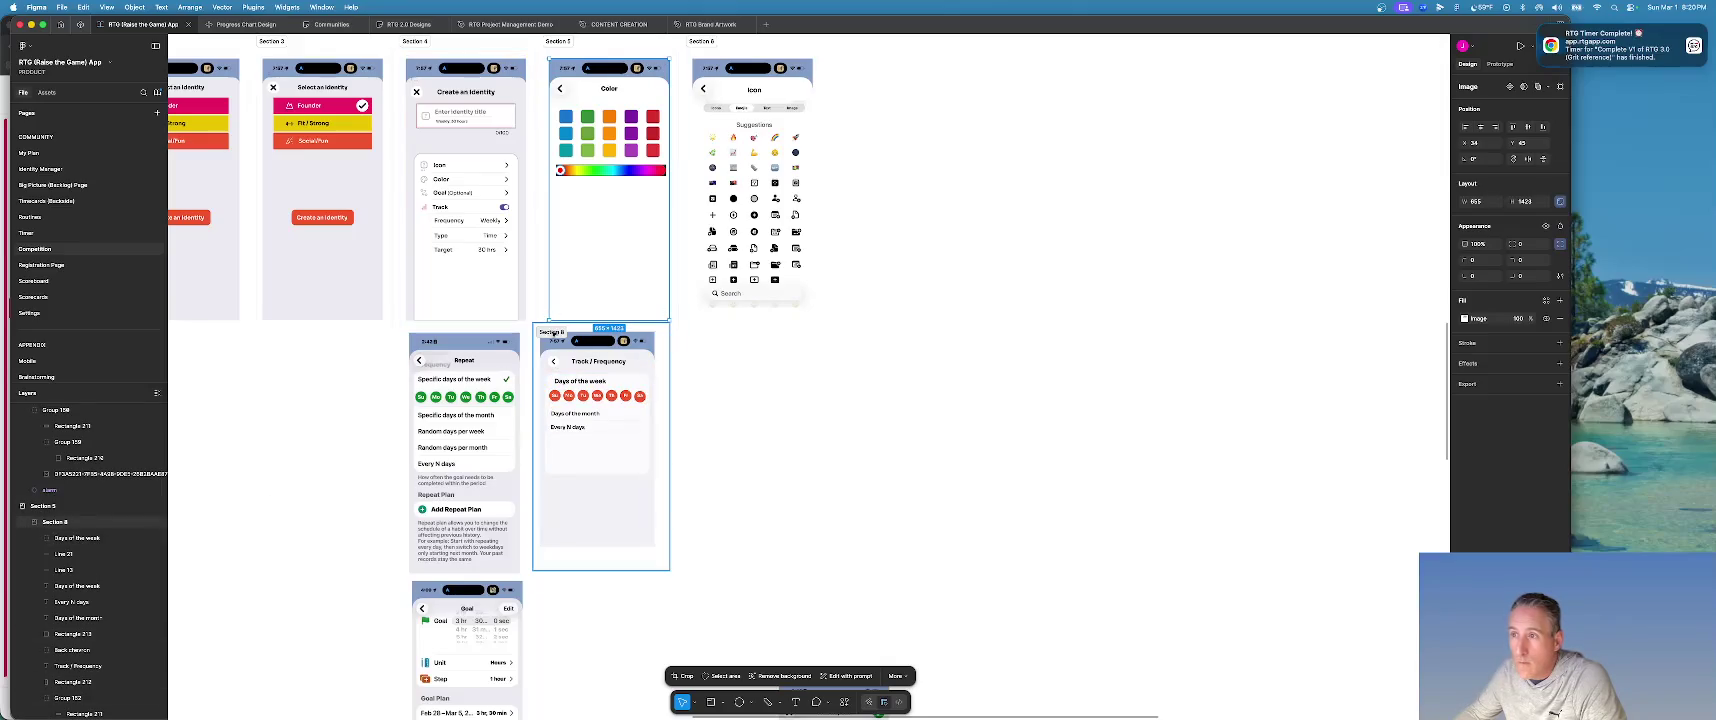
pyautogui.click(553, 333)
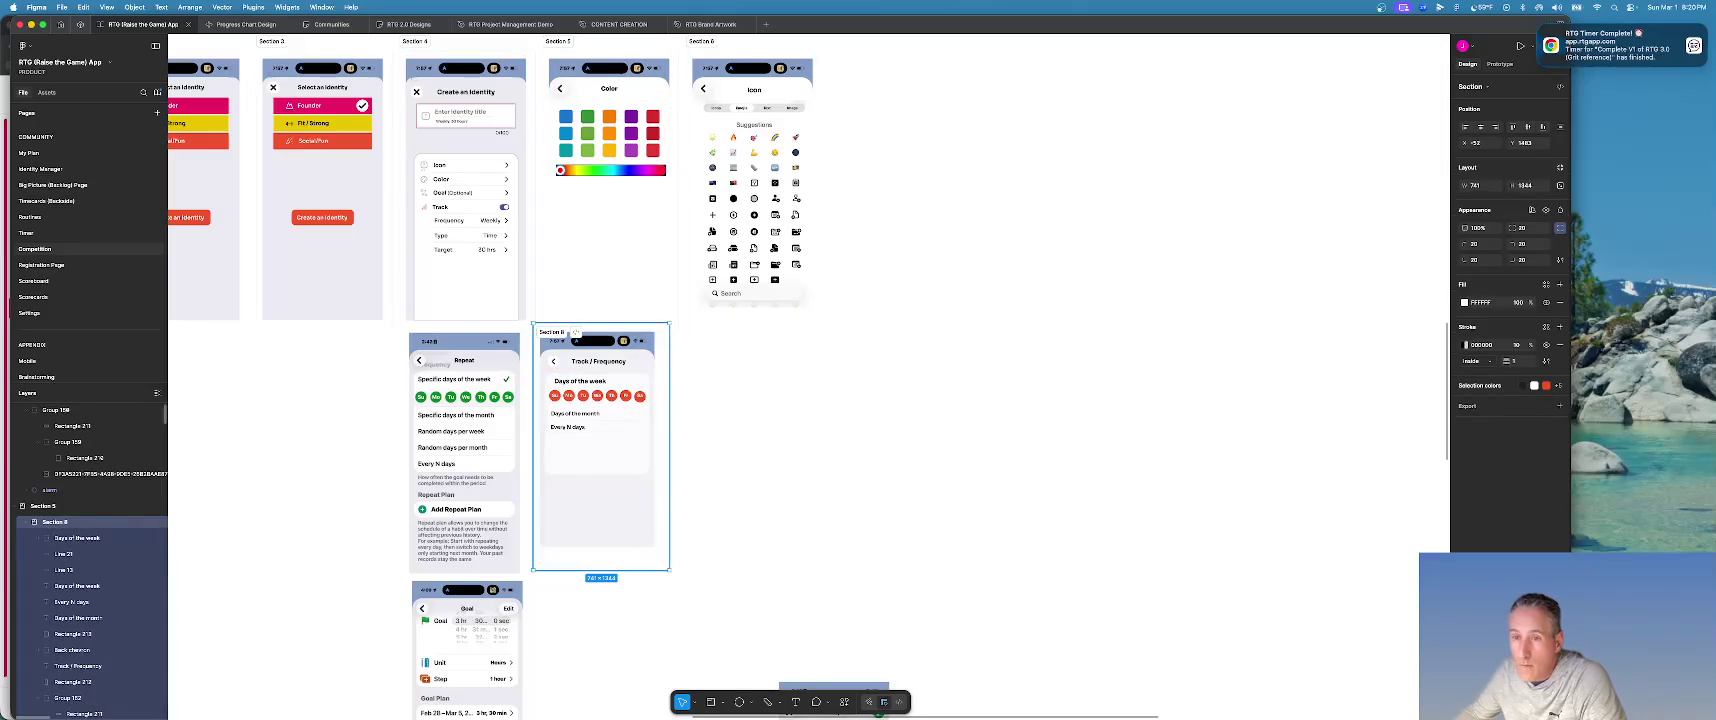
pyautogui.moveTo(24, 507); pyautogui.dragTo(24, 501)
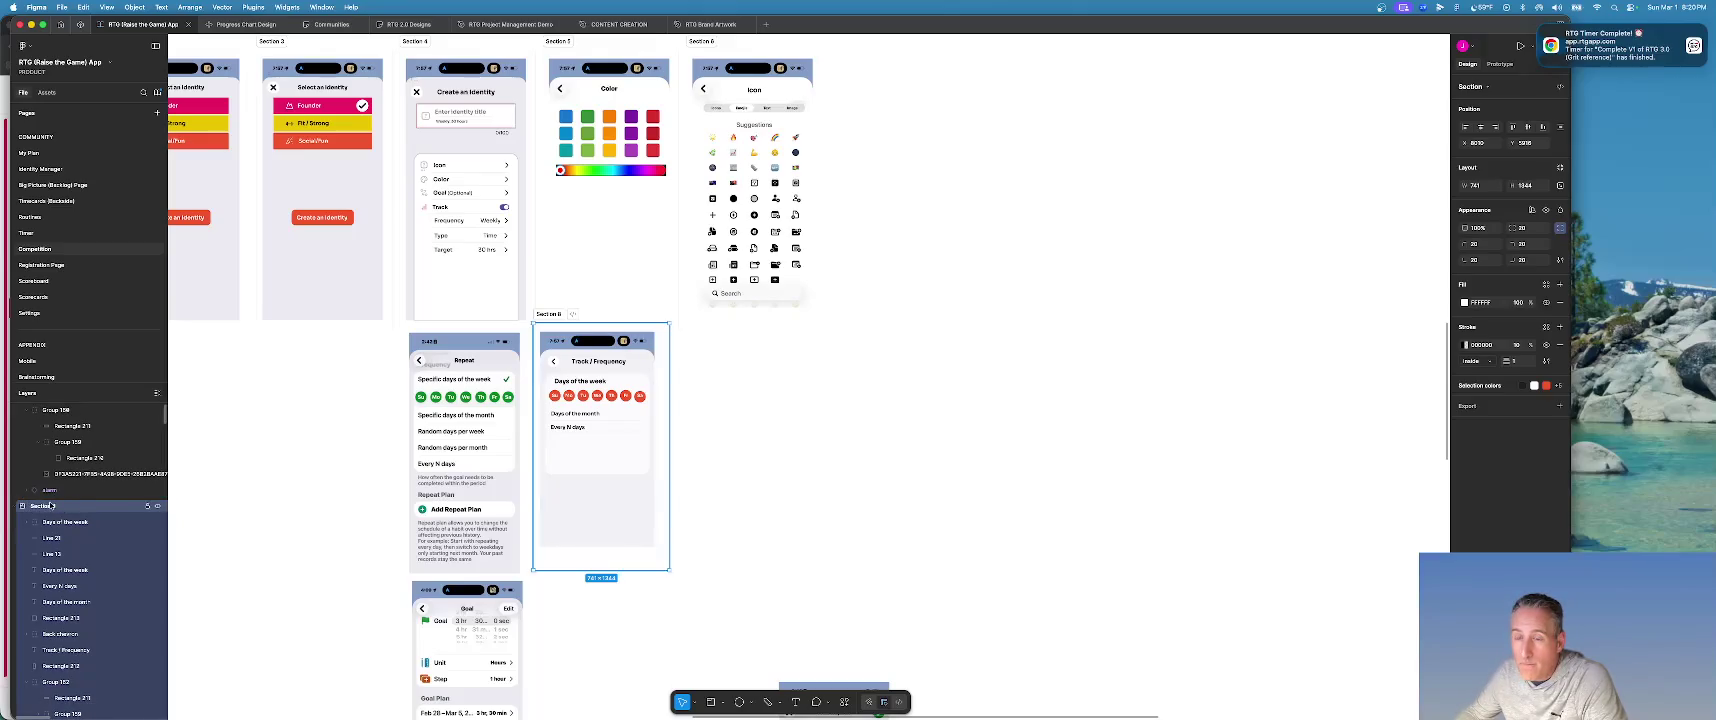
pyautogui.scroll(-3, 55, 506)
pyautogui.scroll(-2, 60, 507)
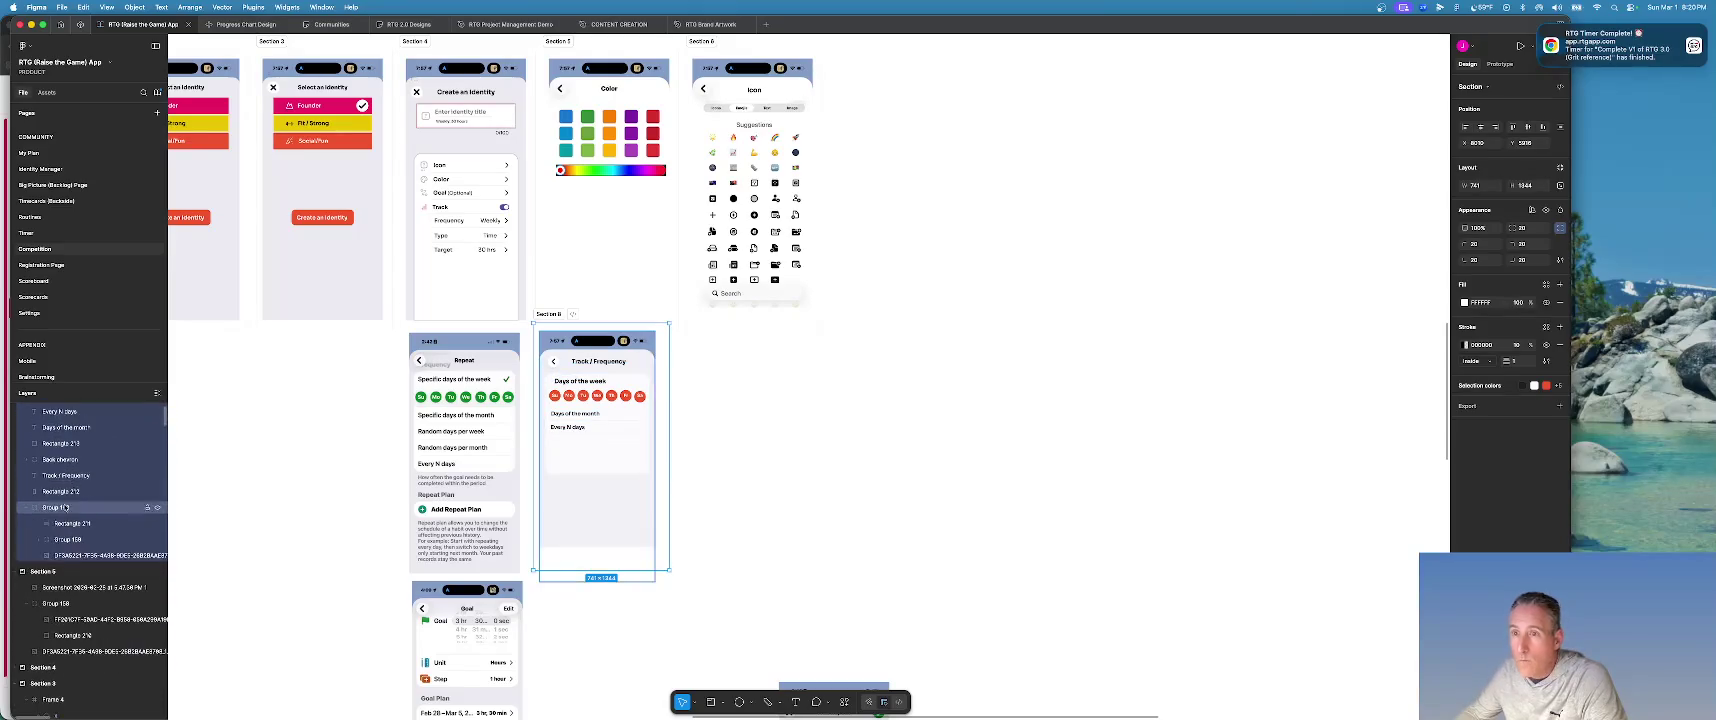
# Collapse the Section 5 Color screen's layer group.
pyautogui.click(21, 572)
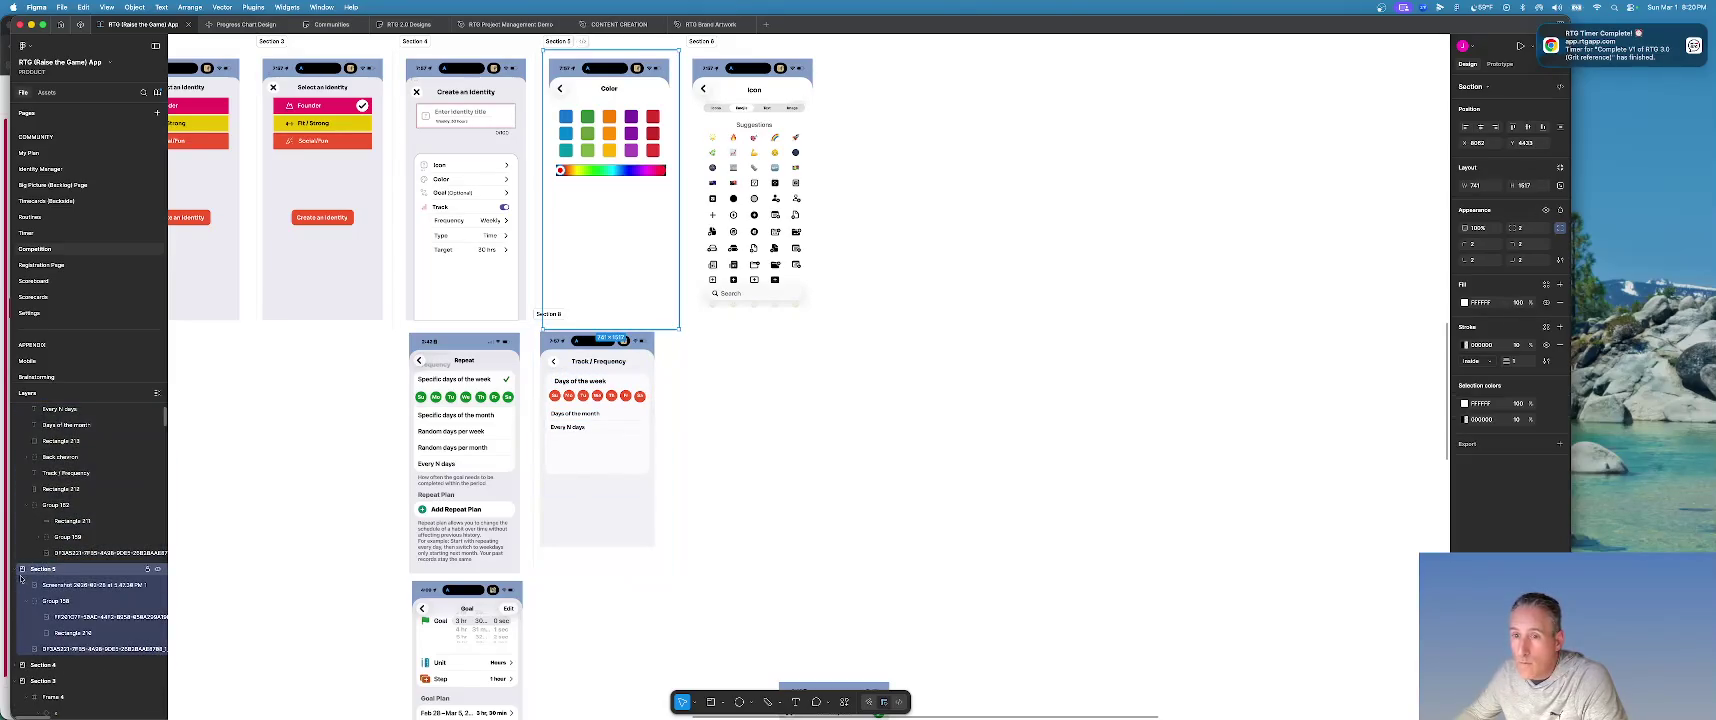
pyautogui.click(19, 571)
pyautogui.scroll(1, 45, 441)
pyautogui.scroll(2, 45, 441)
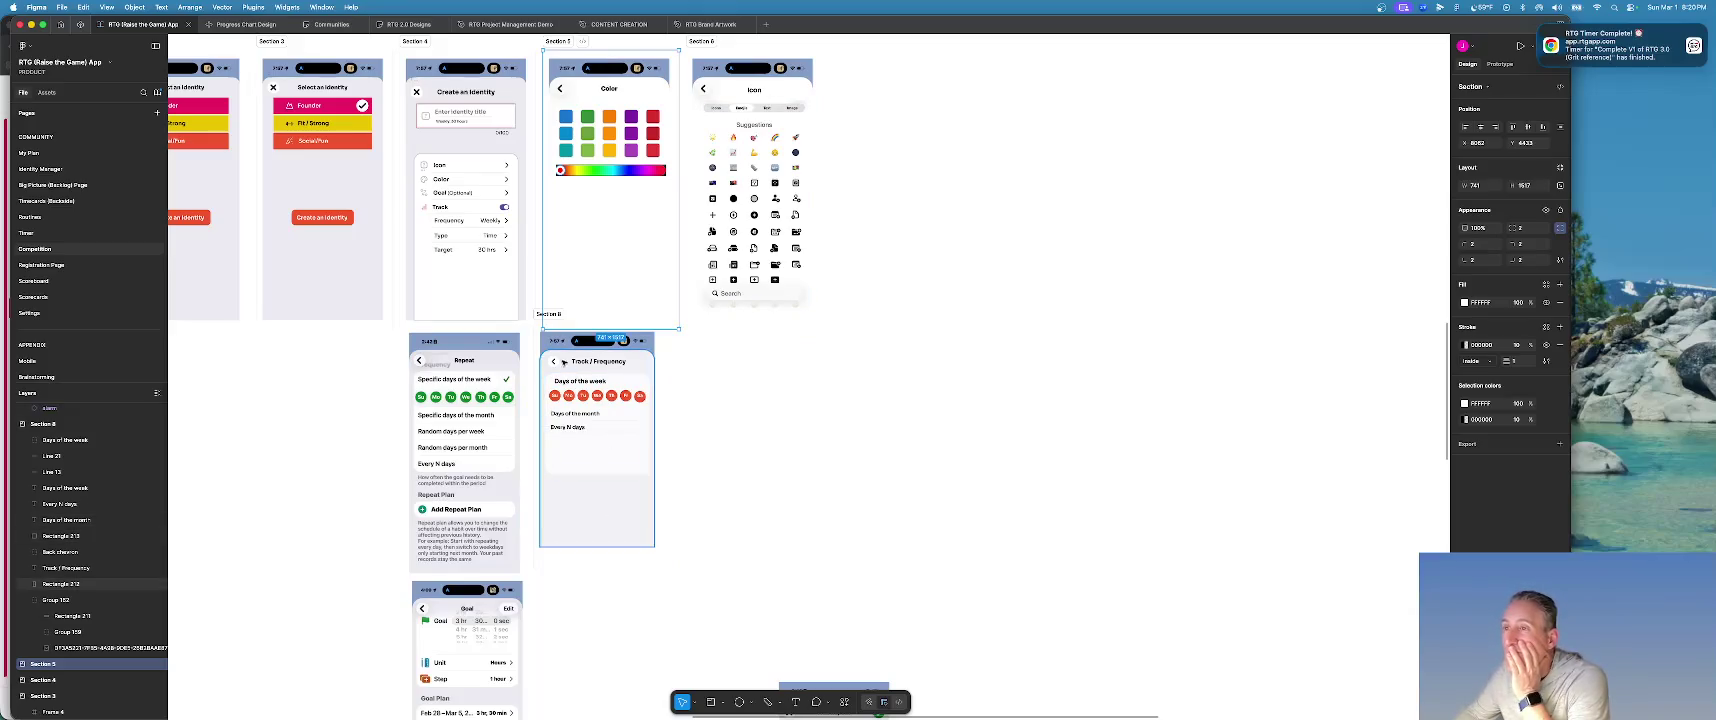
# Place the Track/Frequency frame below the Color frame on the canvas and open actions search.
pyautogui.moveTo(552, 318); pyautogui.dragTo(558, 341)
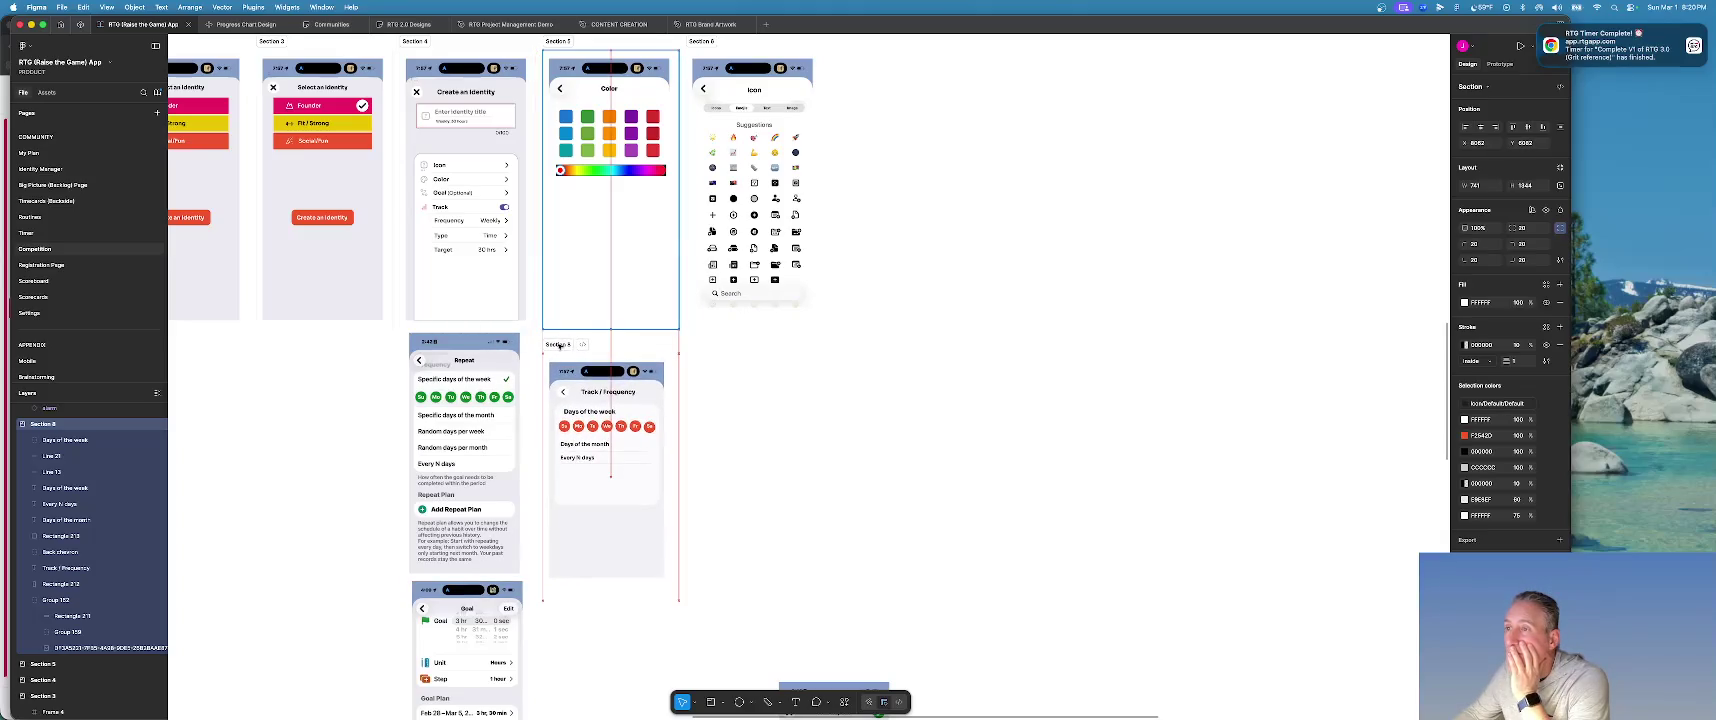
pyautogui.moveTo(558, 341); pyautogui.dragTo(558, 341)
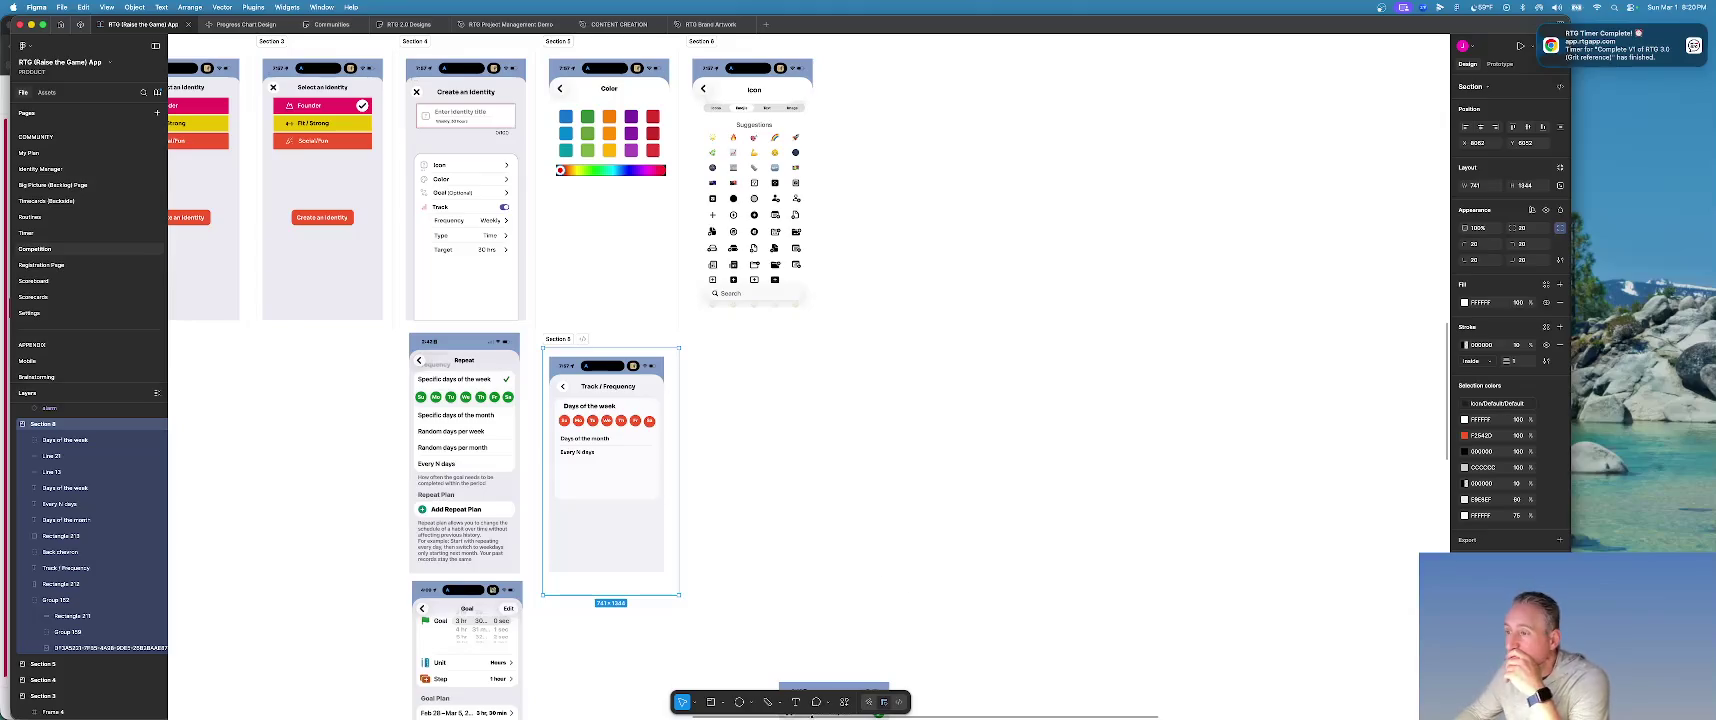
pyautogui.click(845, 702)
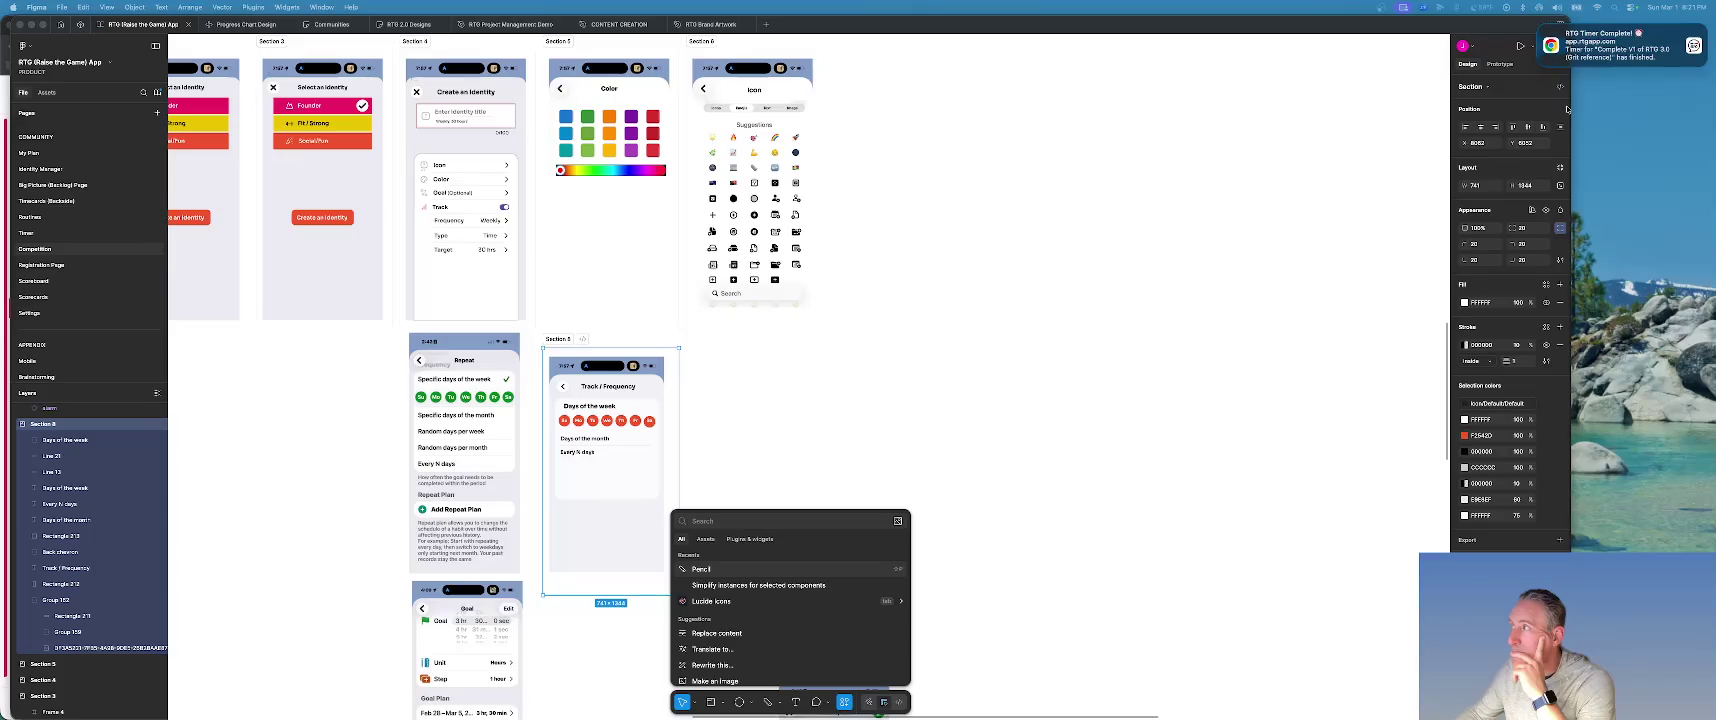
# Narrow the Figma window, shift it right, and clear the notification, Messages and Photos windows.
pyautogui.moveTo(1569, 108); pyautogui.dragTo(1233, 112)
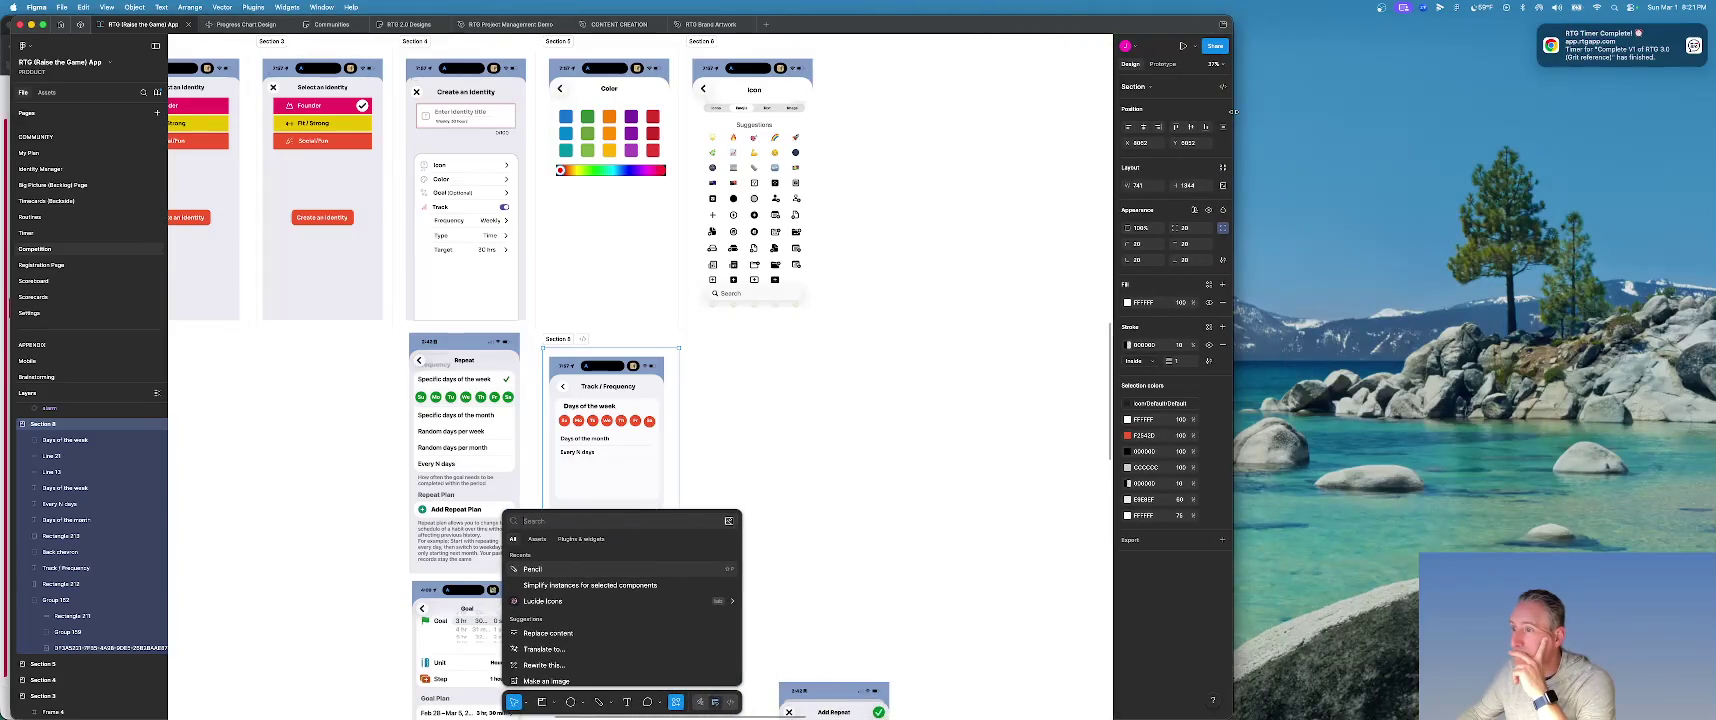
pyautogui.moveTo(1013, 27); pyautogui.dragTo(1356, 25)
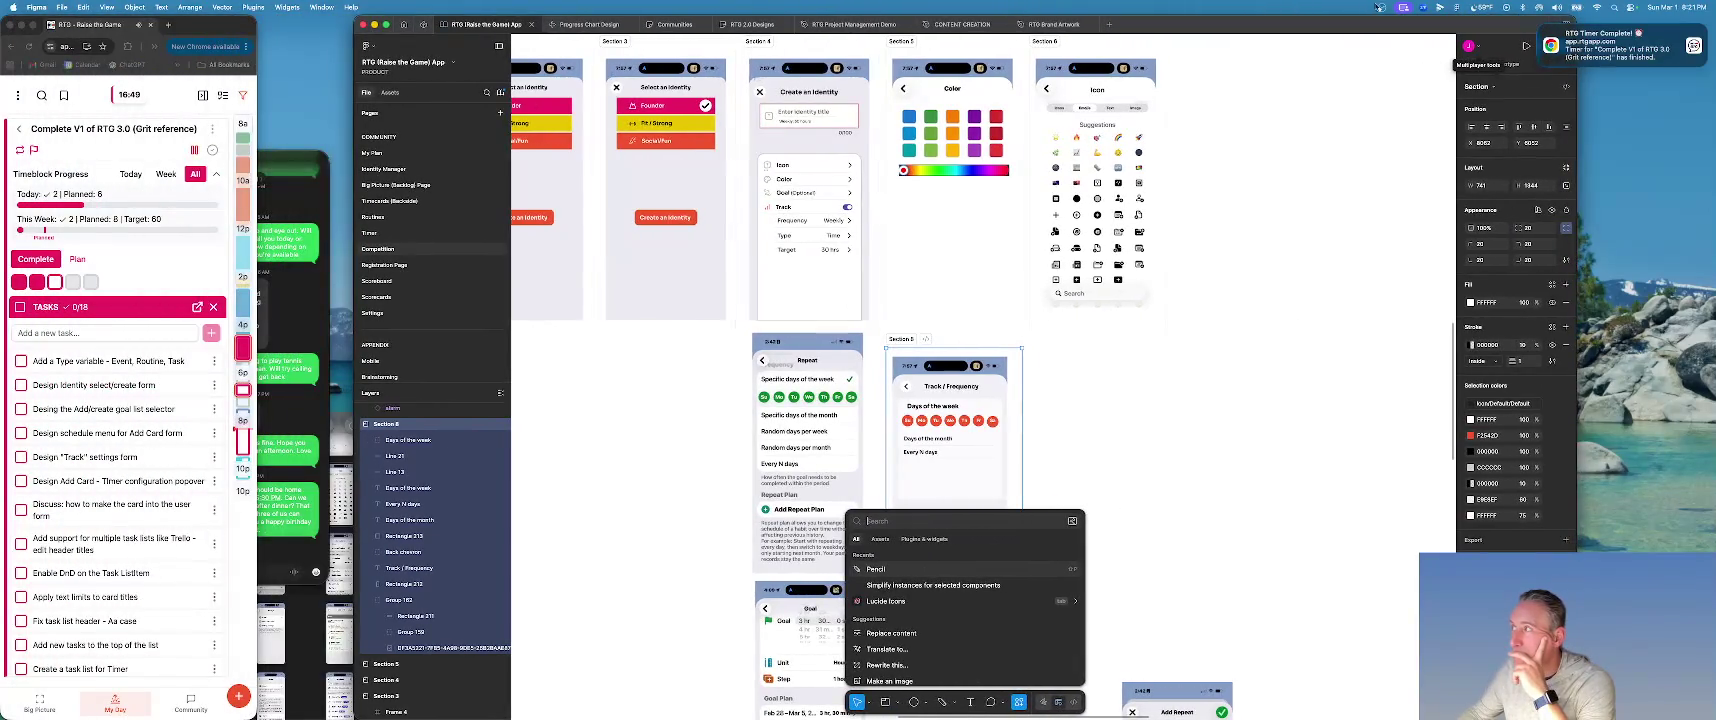
pyautogui.moveTo(1615, 46)
pyautogui.click(1542, 30)
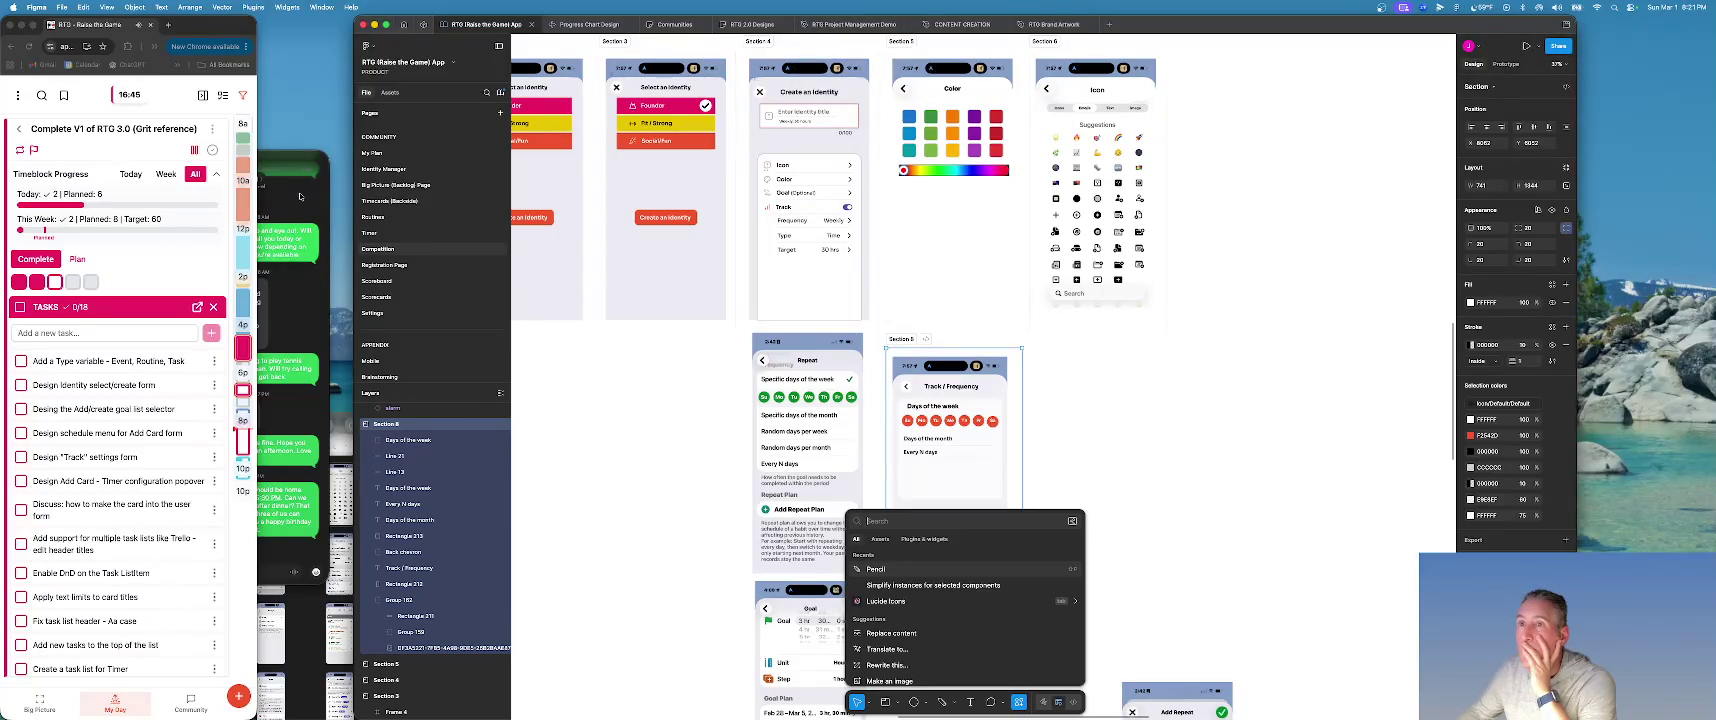
pyautogui.click(300, 196)
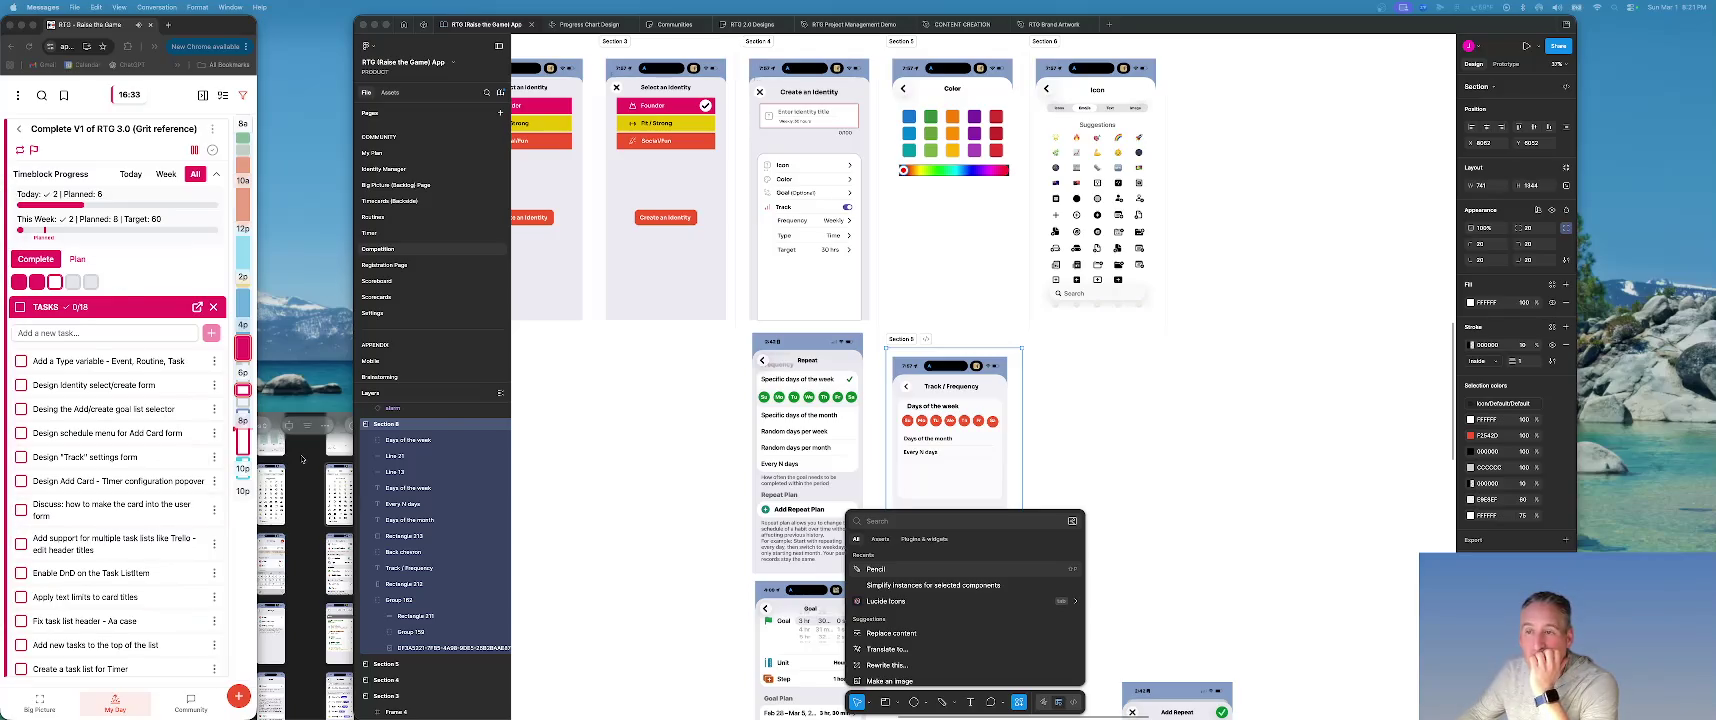
pyautogui.click(303, 459)
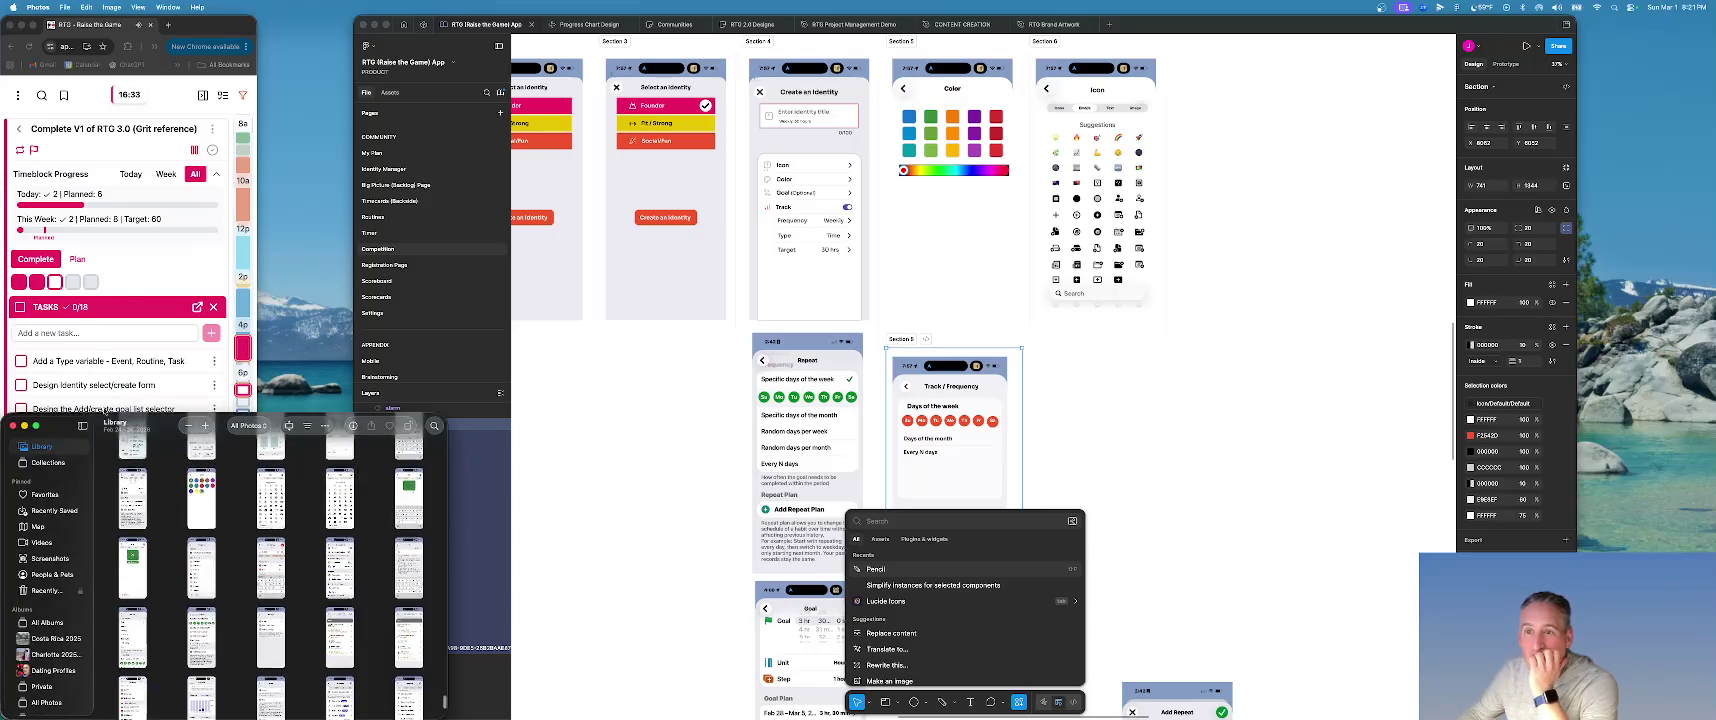
pyautogui.click(13, 426)
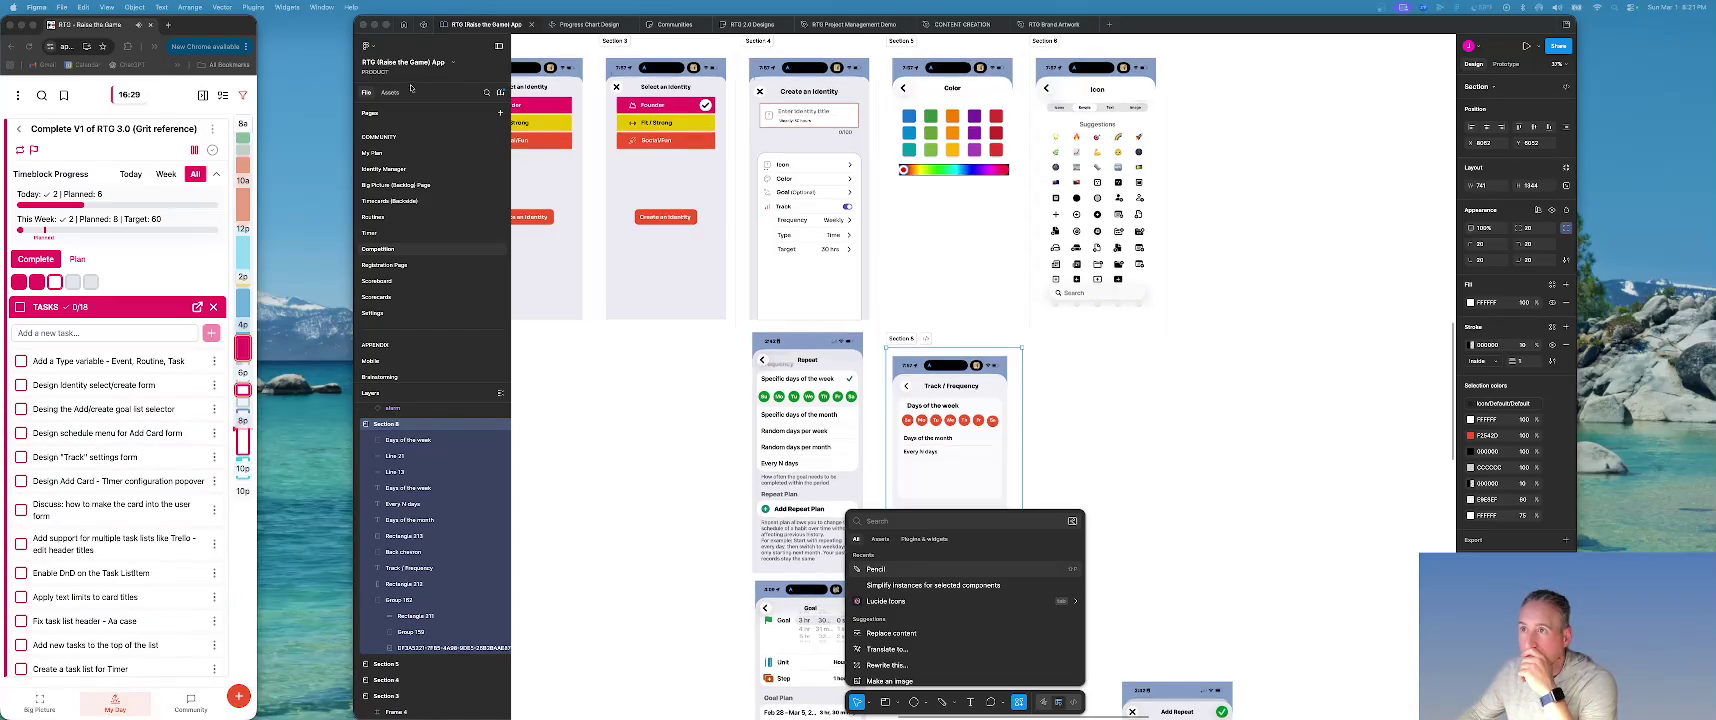
pyautogui.moveTo(1445, 15); pyautogui.dragTo(1585, 15)
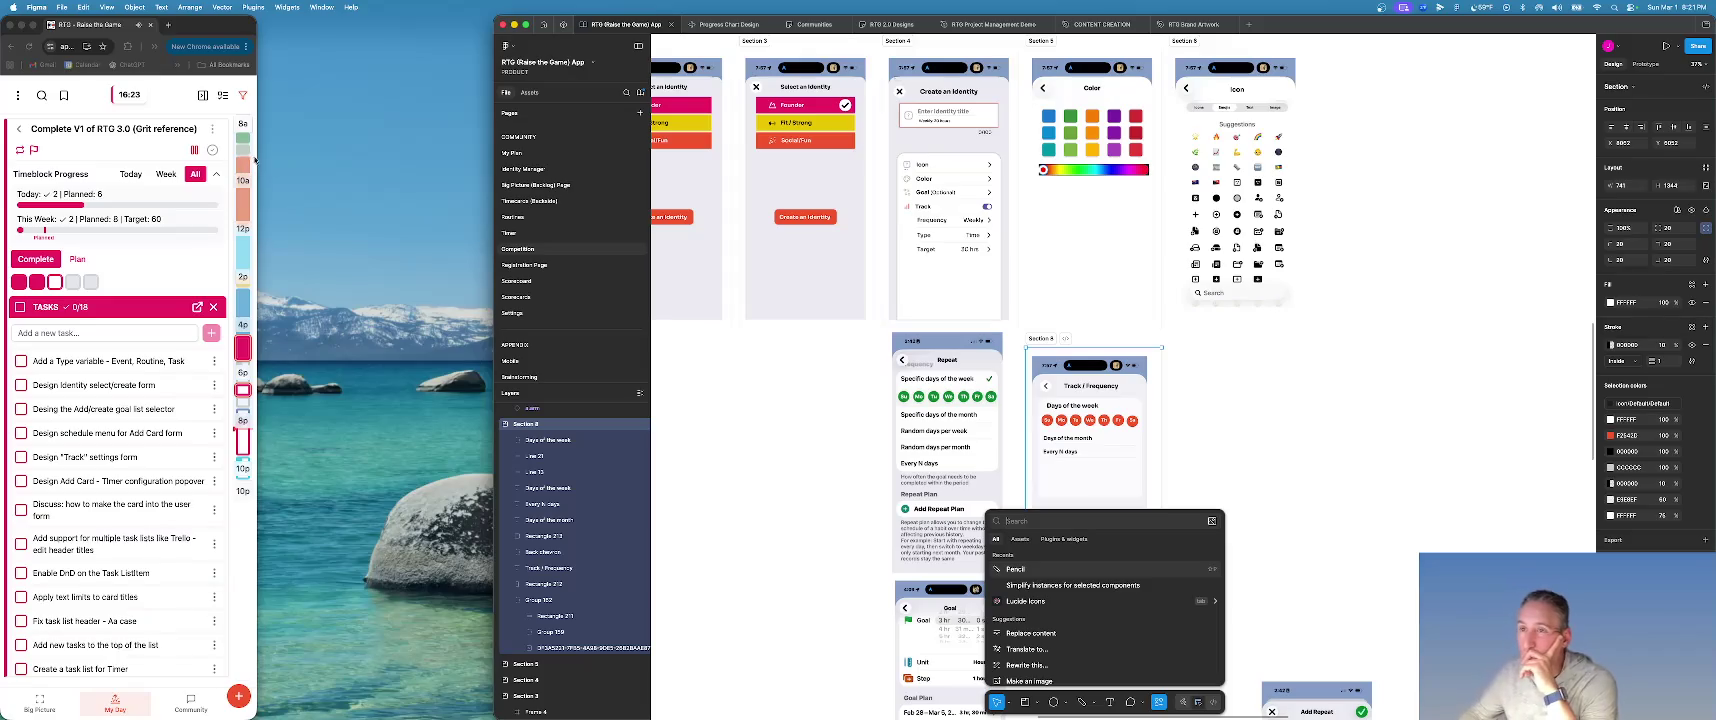
# Widen the Chrome window showing the RTG app beside Figma.
pyautogui.moveTo(258, 159); pyautogui.dragTo(476, 164)
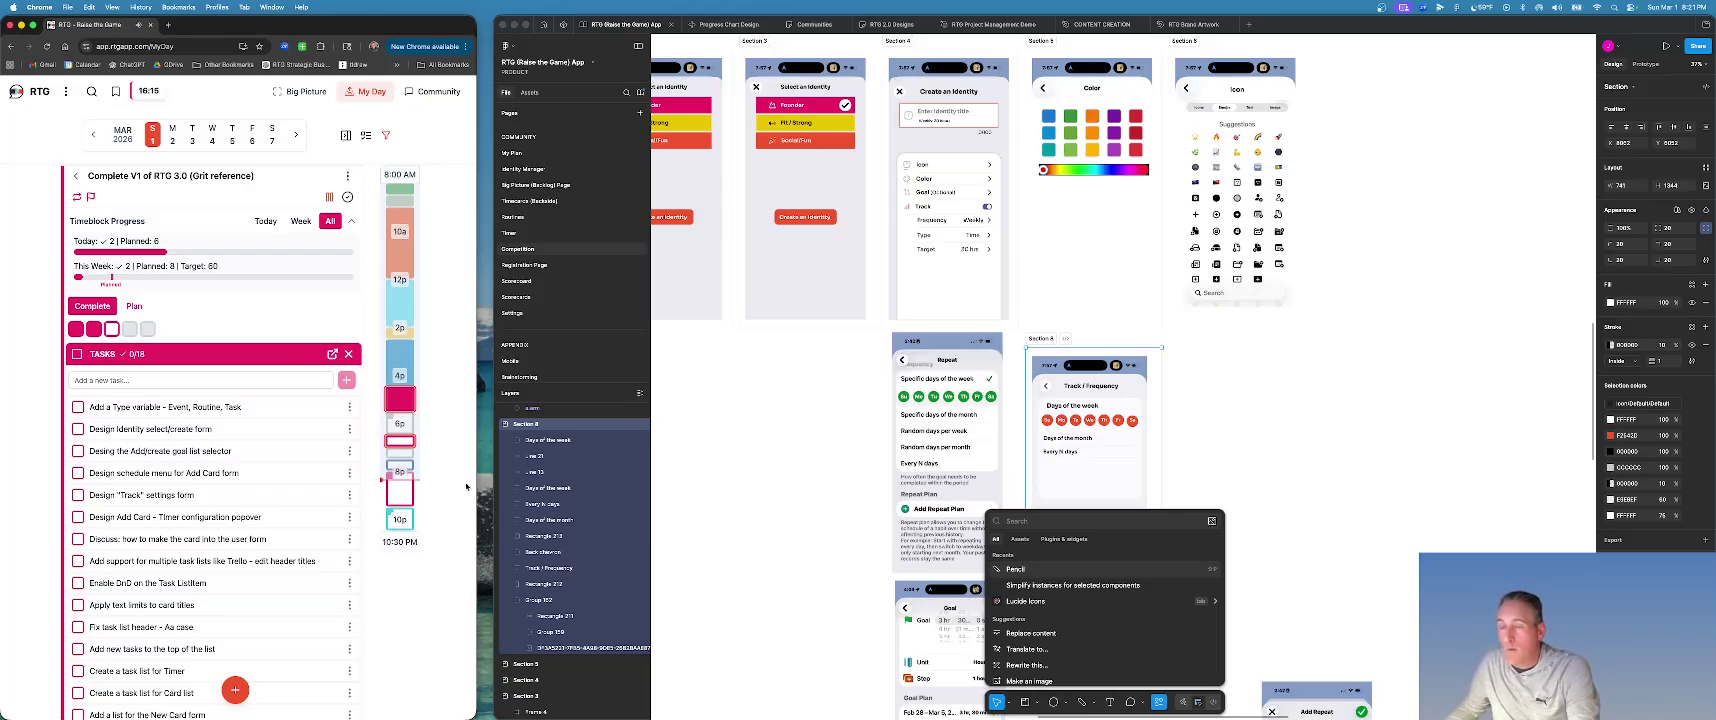
# Adjust the Twitch Stream timecard's planned and completed time blocks.
pyautogui.click(398, 500)
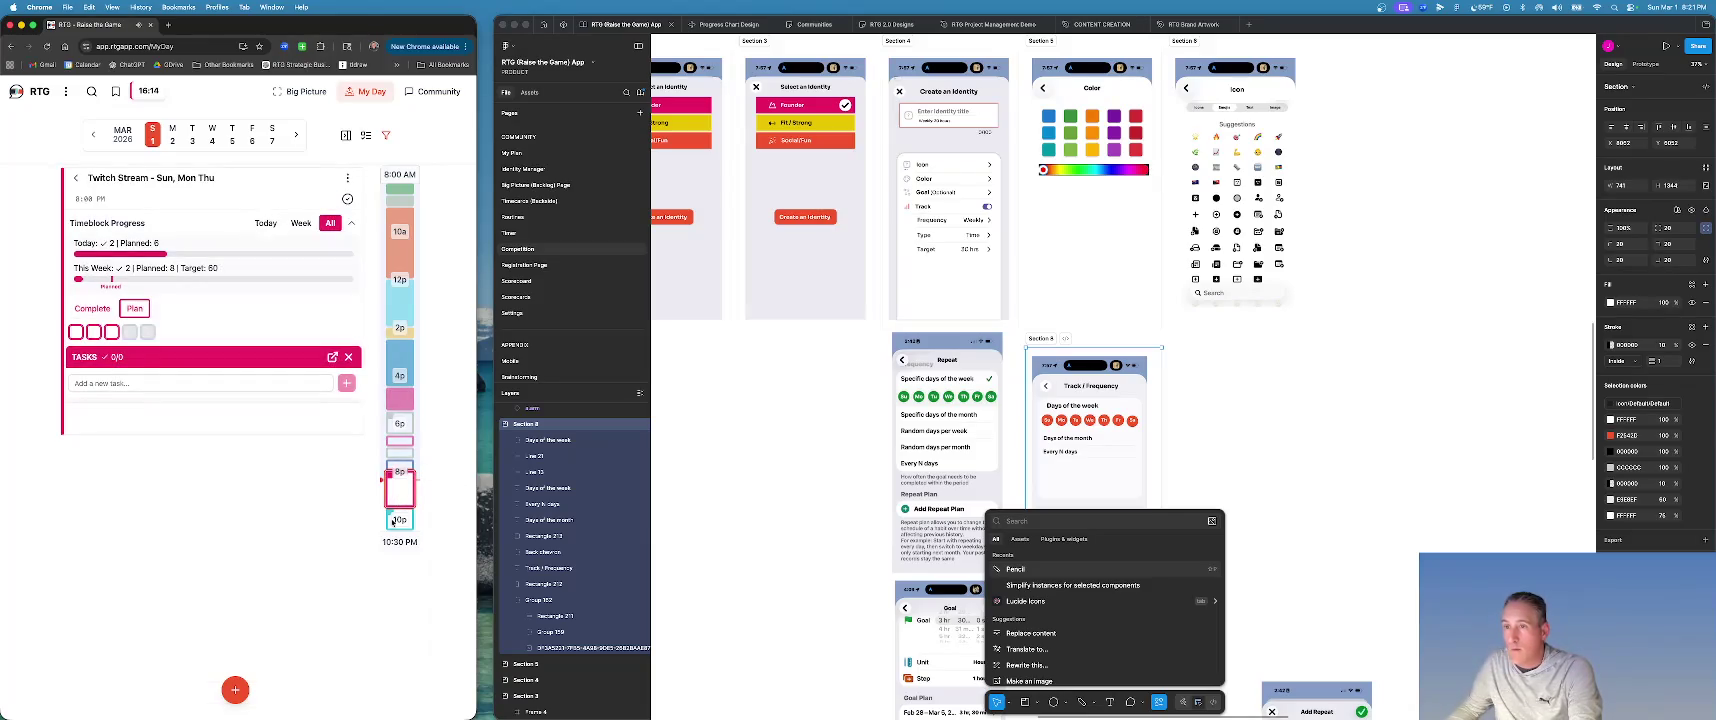
pyautogui.click(74, 333)
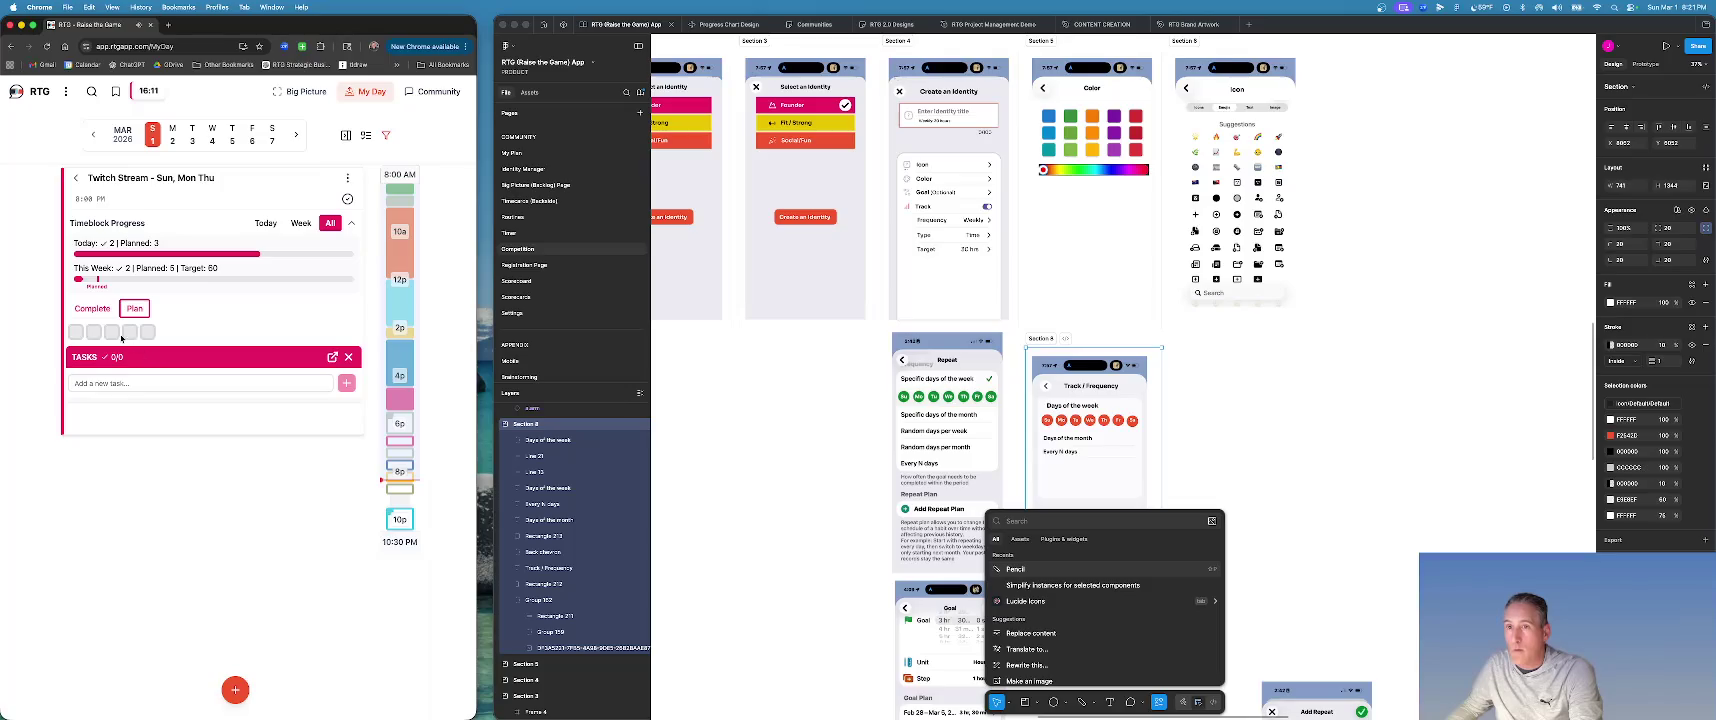
pyautogui.click(112, 332)
pyautogui.click(92, 308)
pyautogui.click(76, 332)
pyautogui.click(134, 308)
pyautogui.click(112, 331)
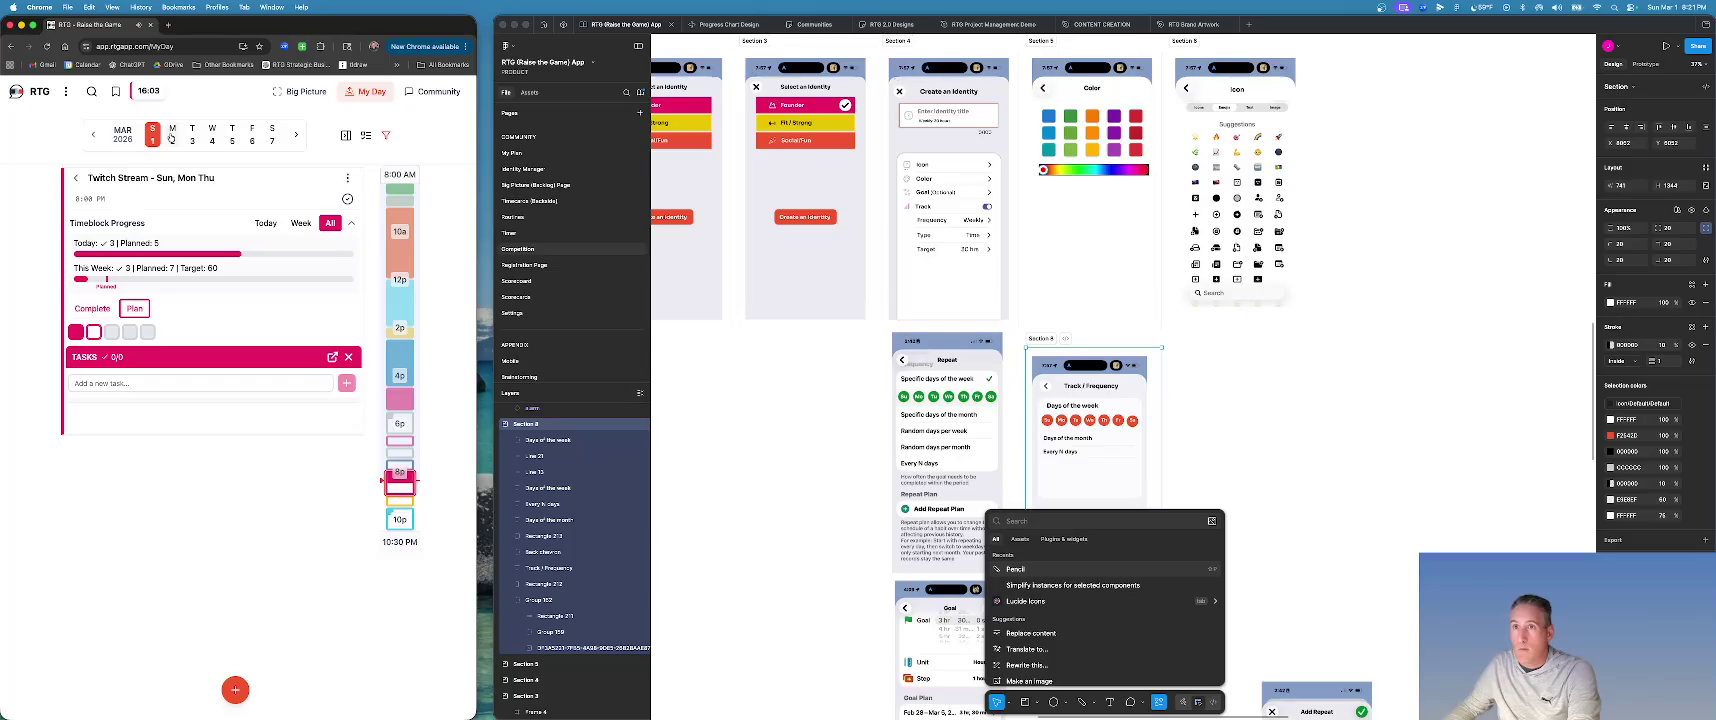
# Switch to Monday, March 2 and cancel the Apply Routines dialog without applying any.
pyautogui.click(172, 137)
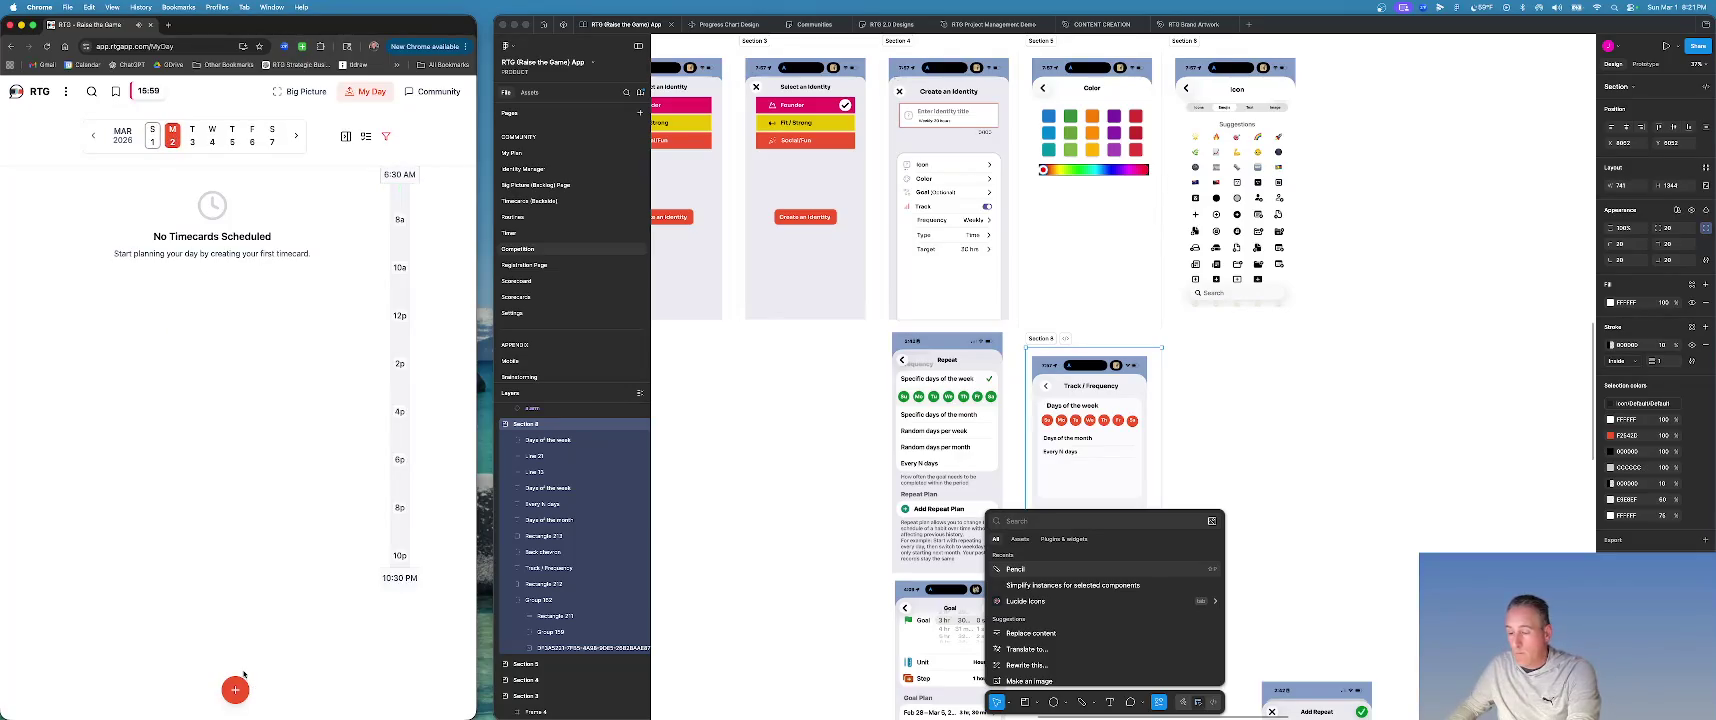
pyautogui.click(237, 688)
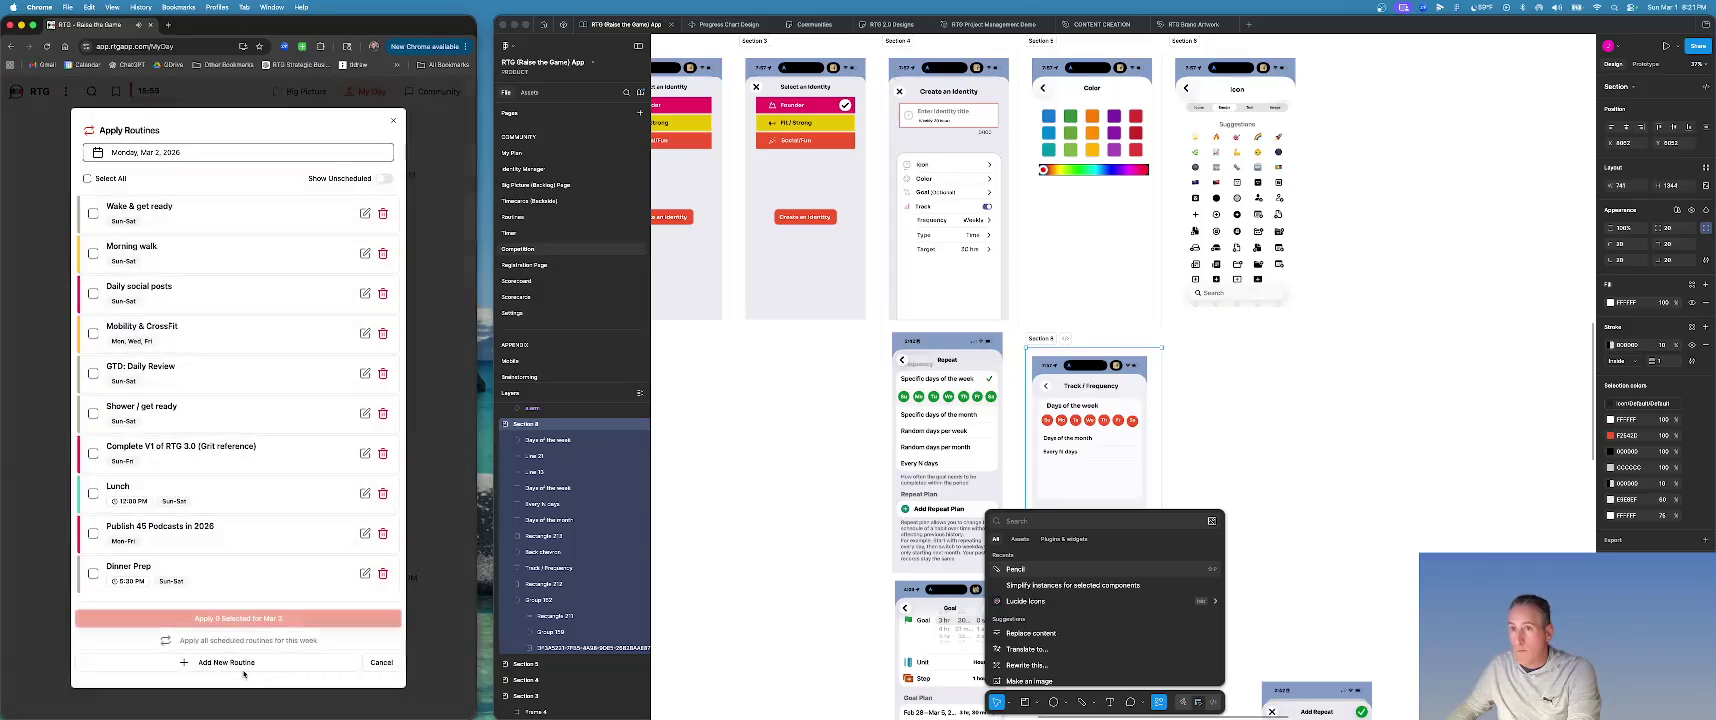
pyautogui.click(87, 178)
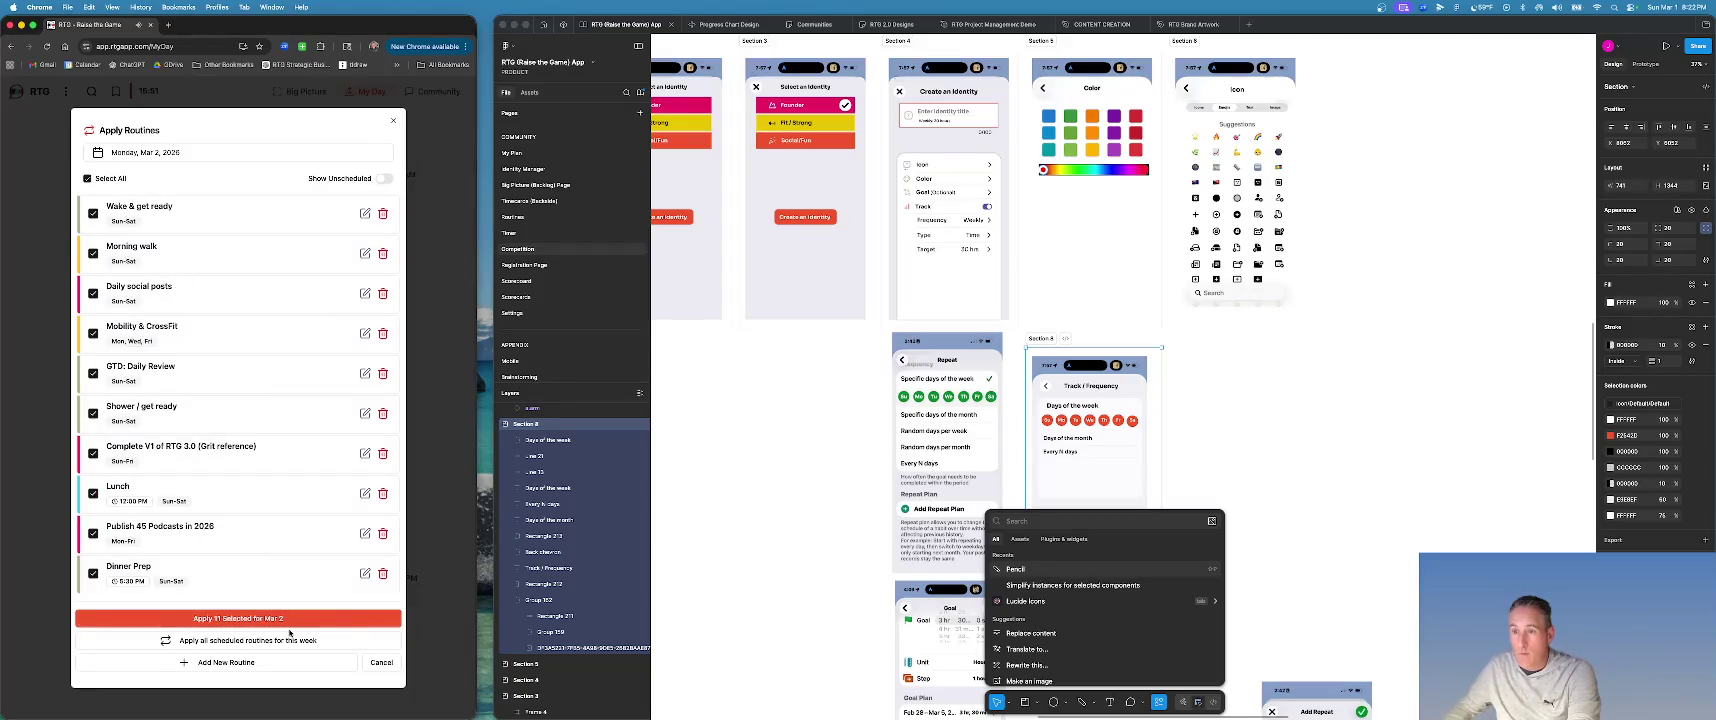
pyautogui.click(384, 662)
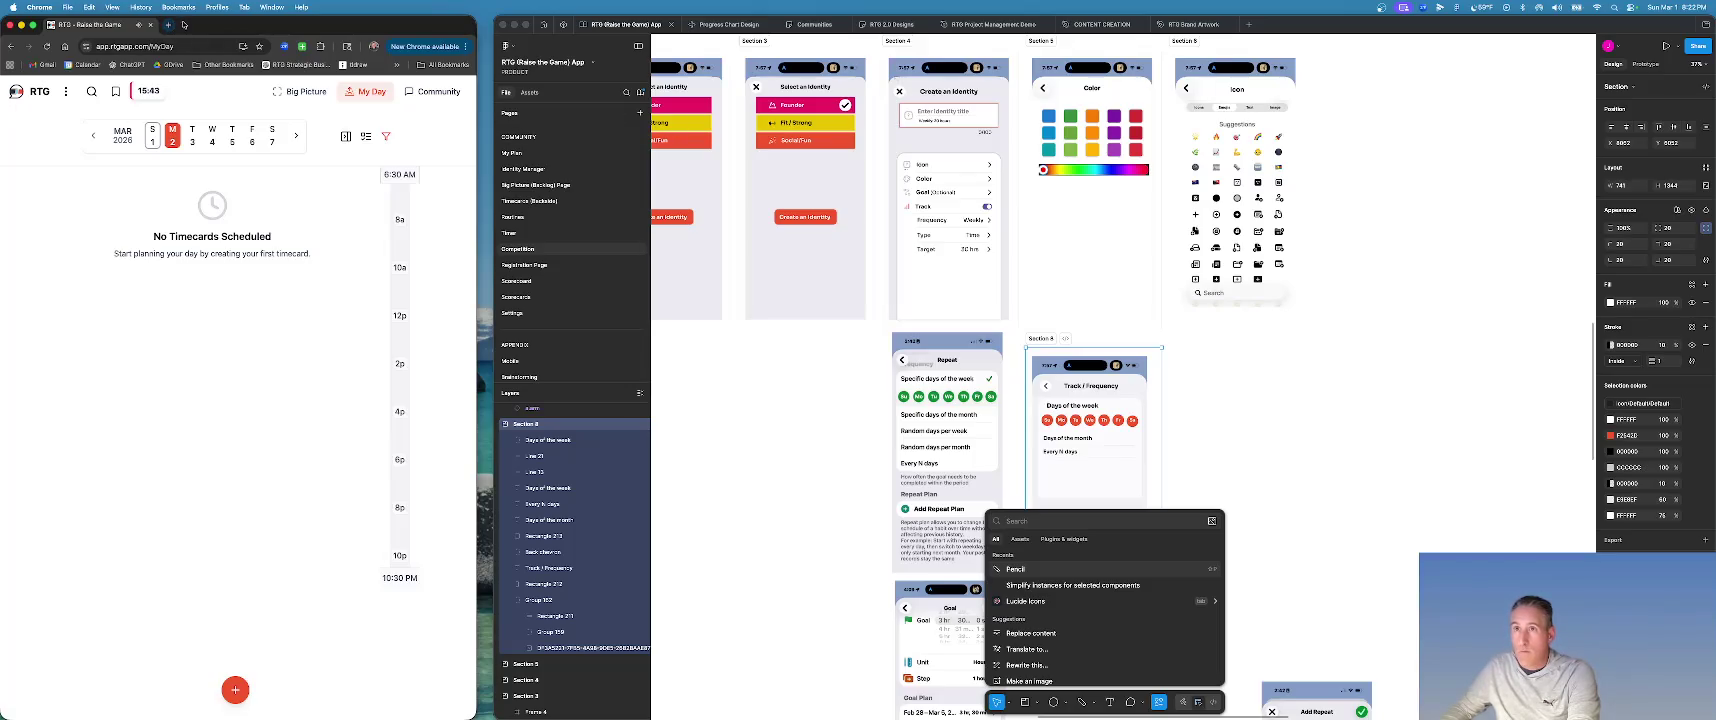
# Open a new Chrome tab and load the Twitch channel via the 'tw' autocomplete.
pyautogui.click(170, 25)
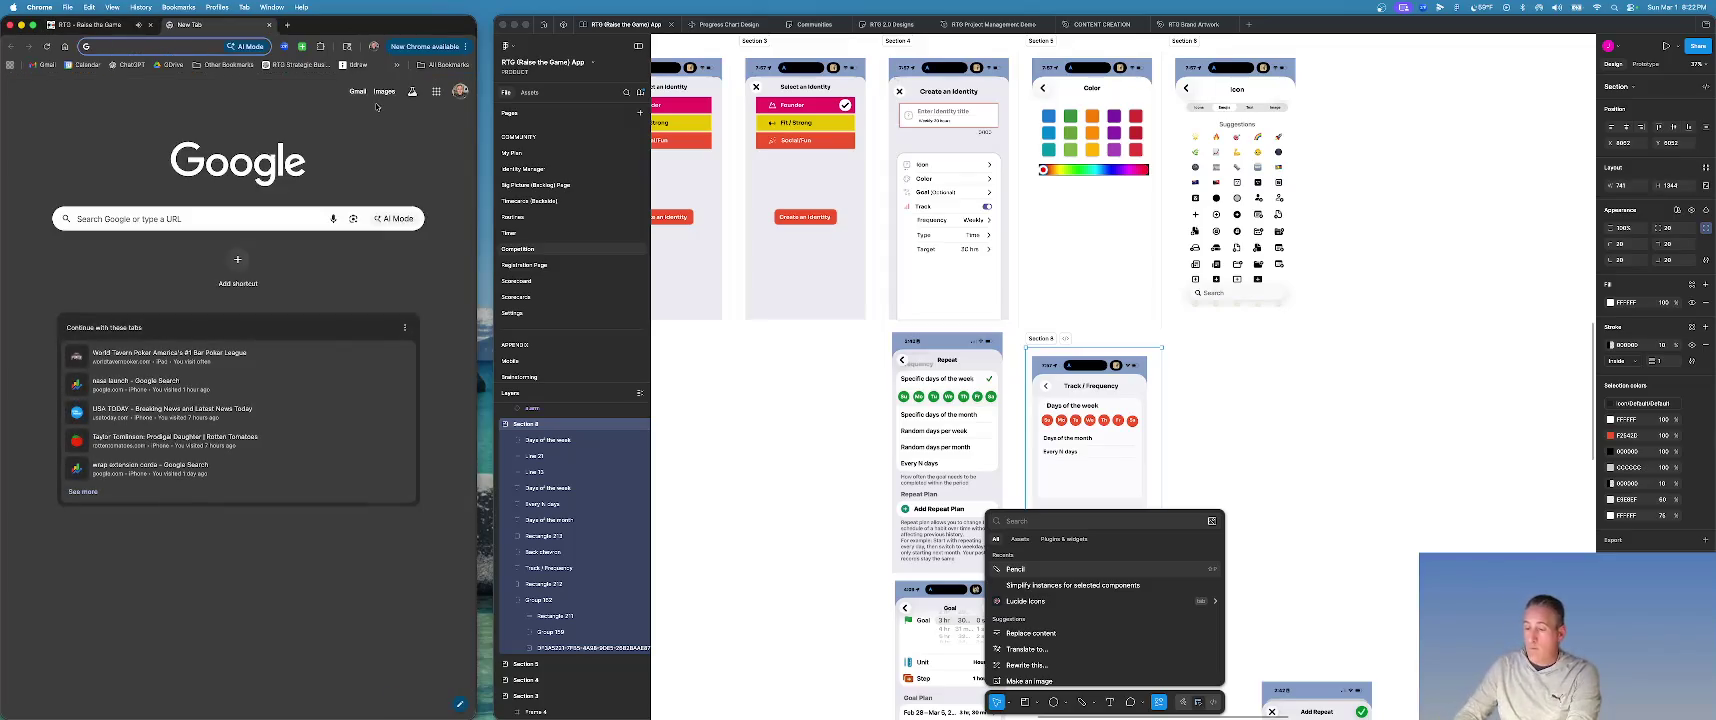
pyautogui.write('tw')
pyautogui.press('Return')
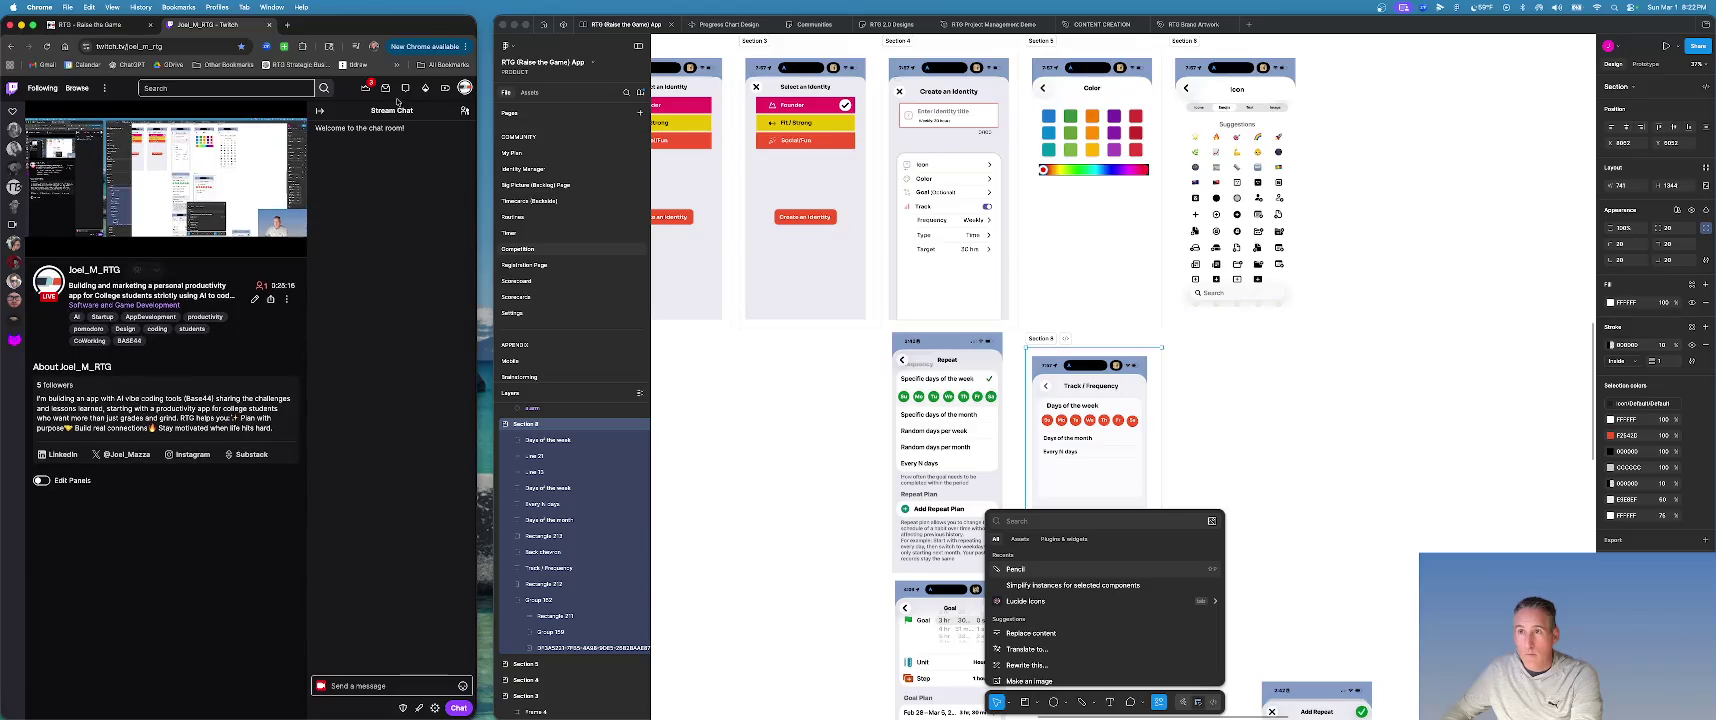
# Collapse Twitch's chat/community side panel so the stream fills the page width.
pyautogui.click(366, 88)
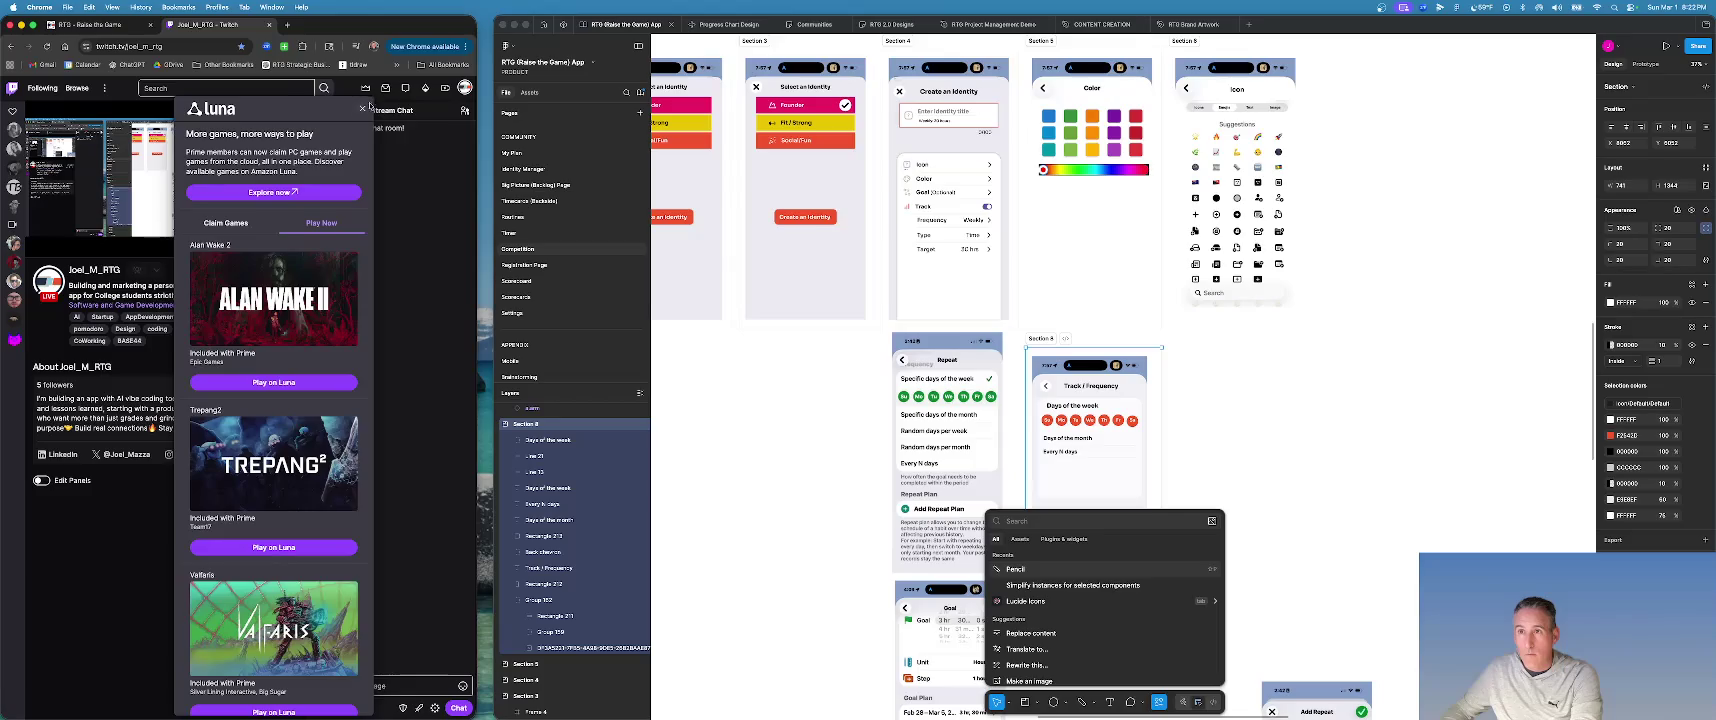
pyautogui.click(363, 108)
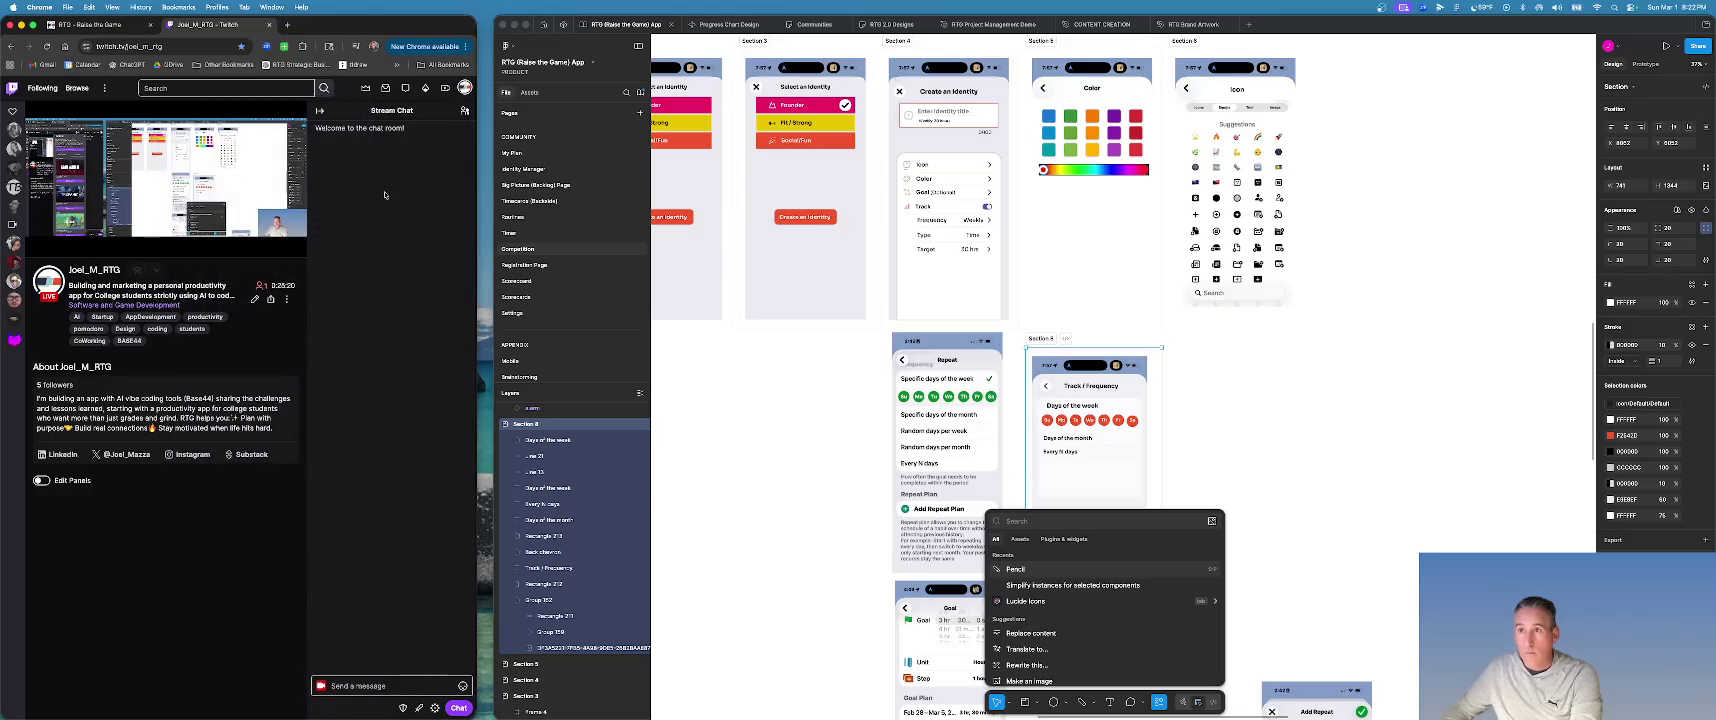
pyautogui.click(465, 110)
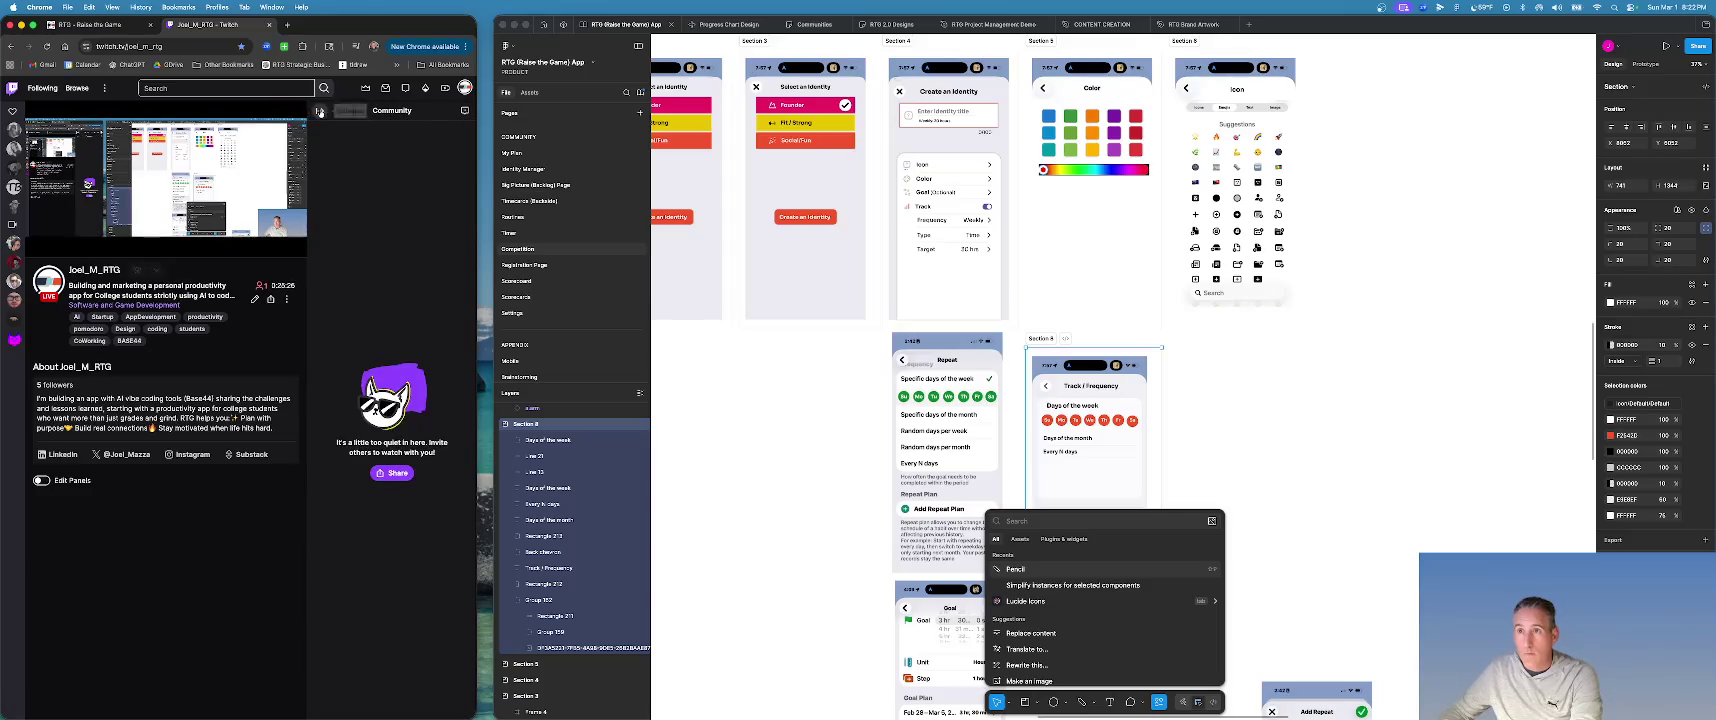
pyautogui.click(319, 110)
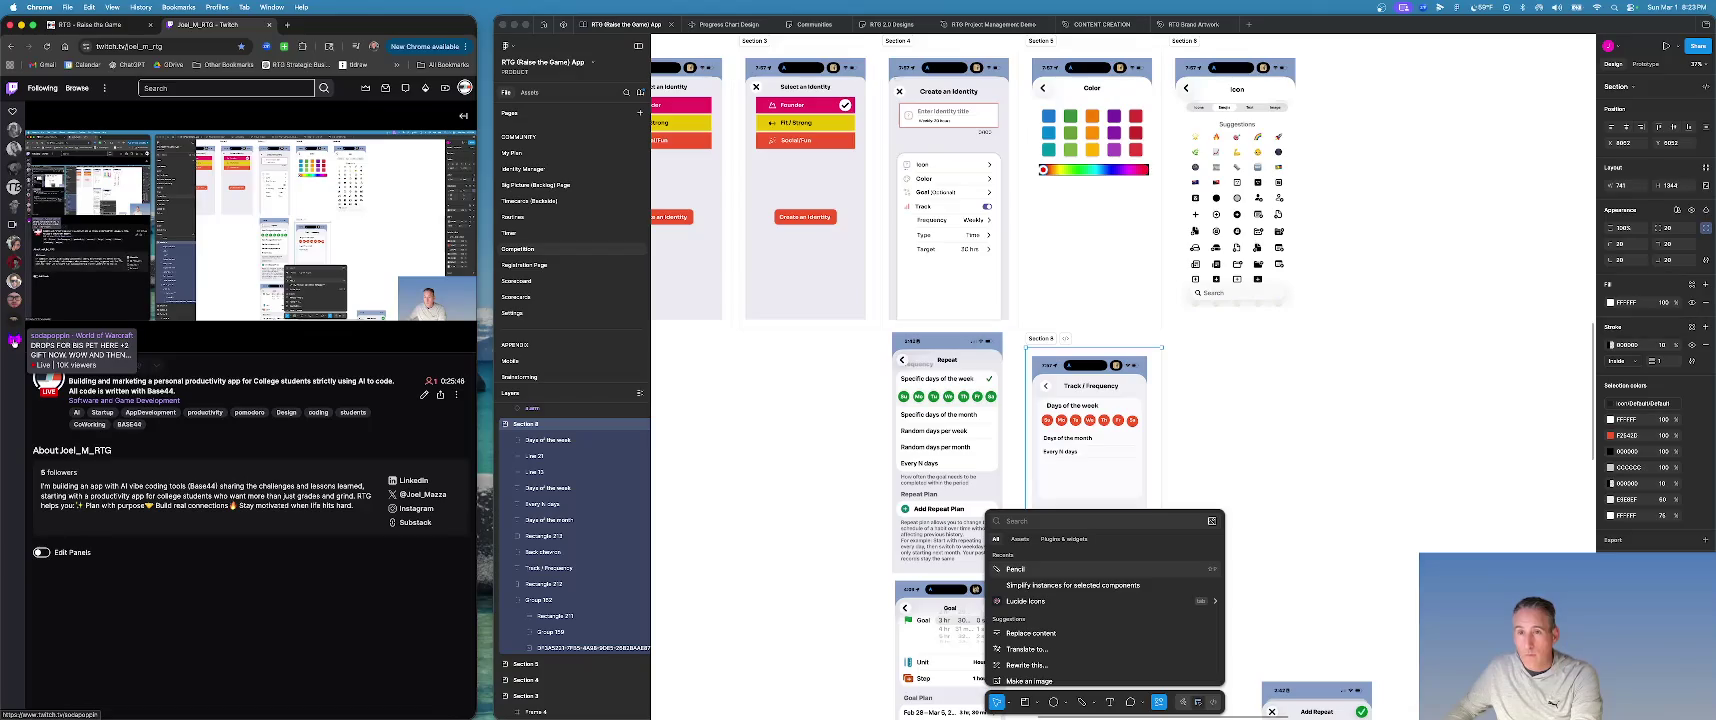
pyautogui.moveTo(166, 178)
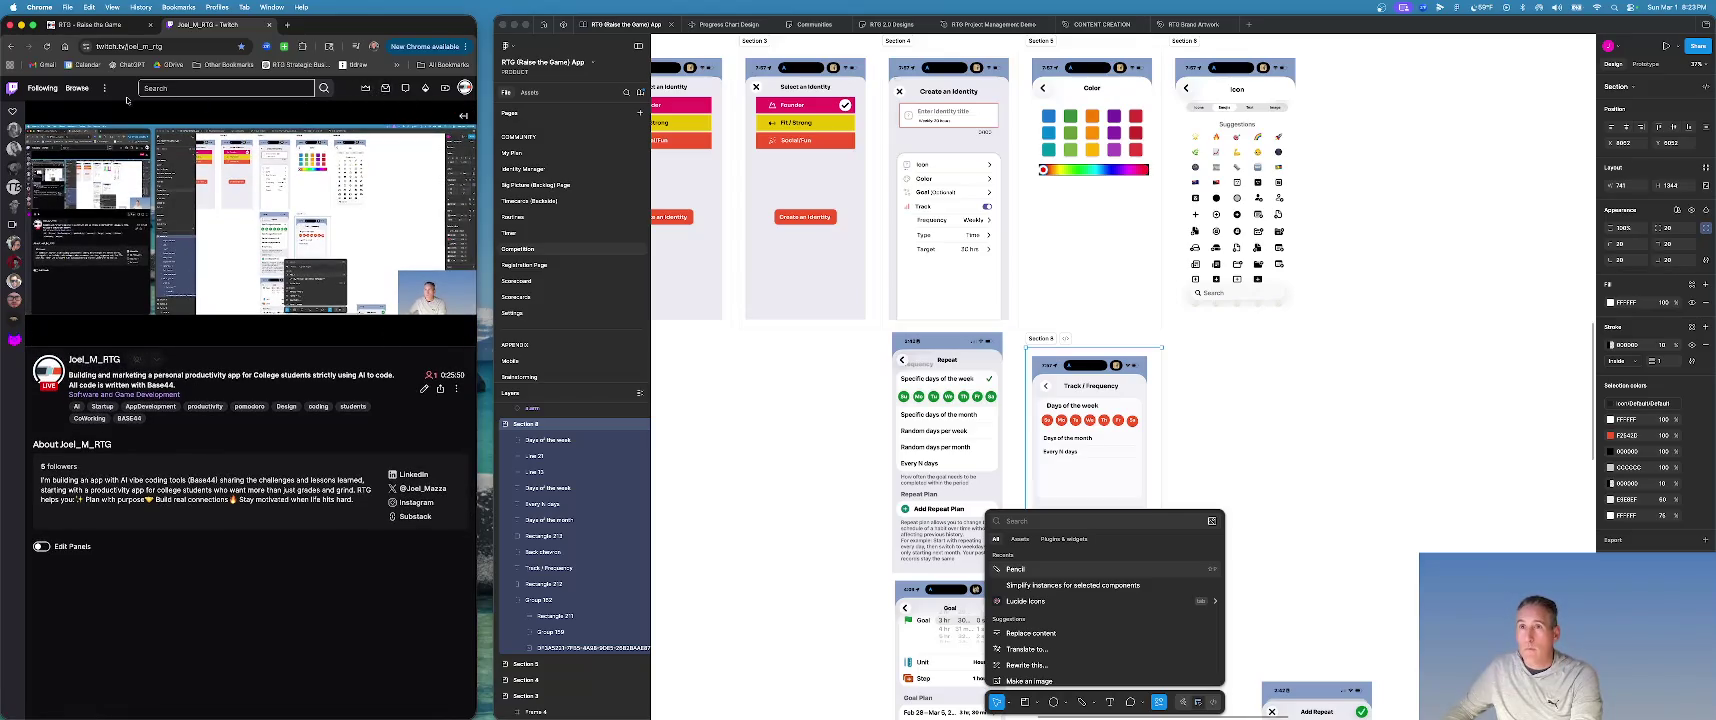
pyautogui.click(106, 88)
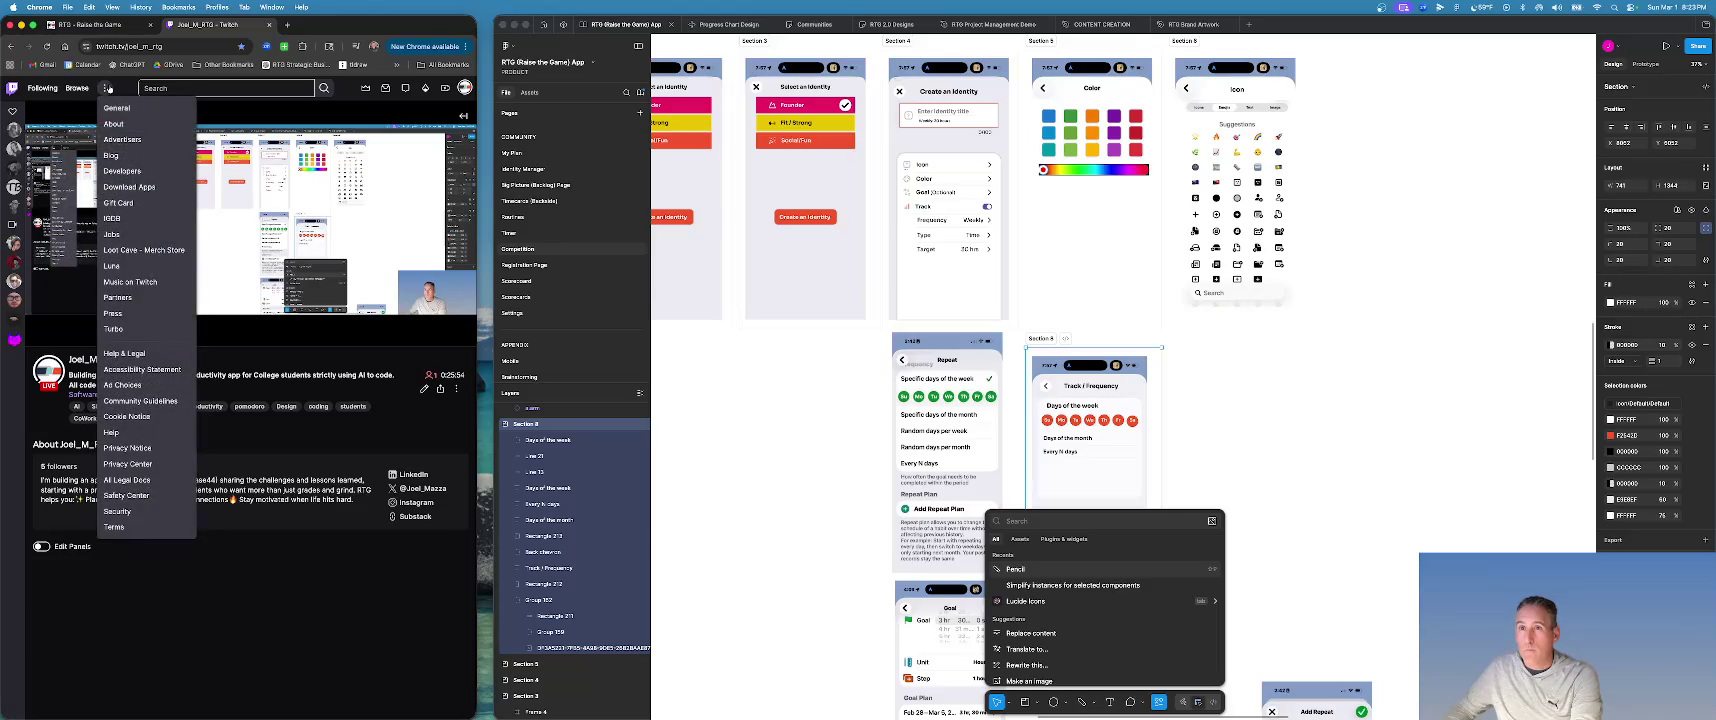
pyautogui.click(322, 450)
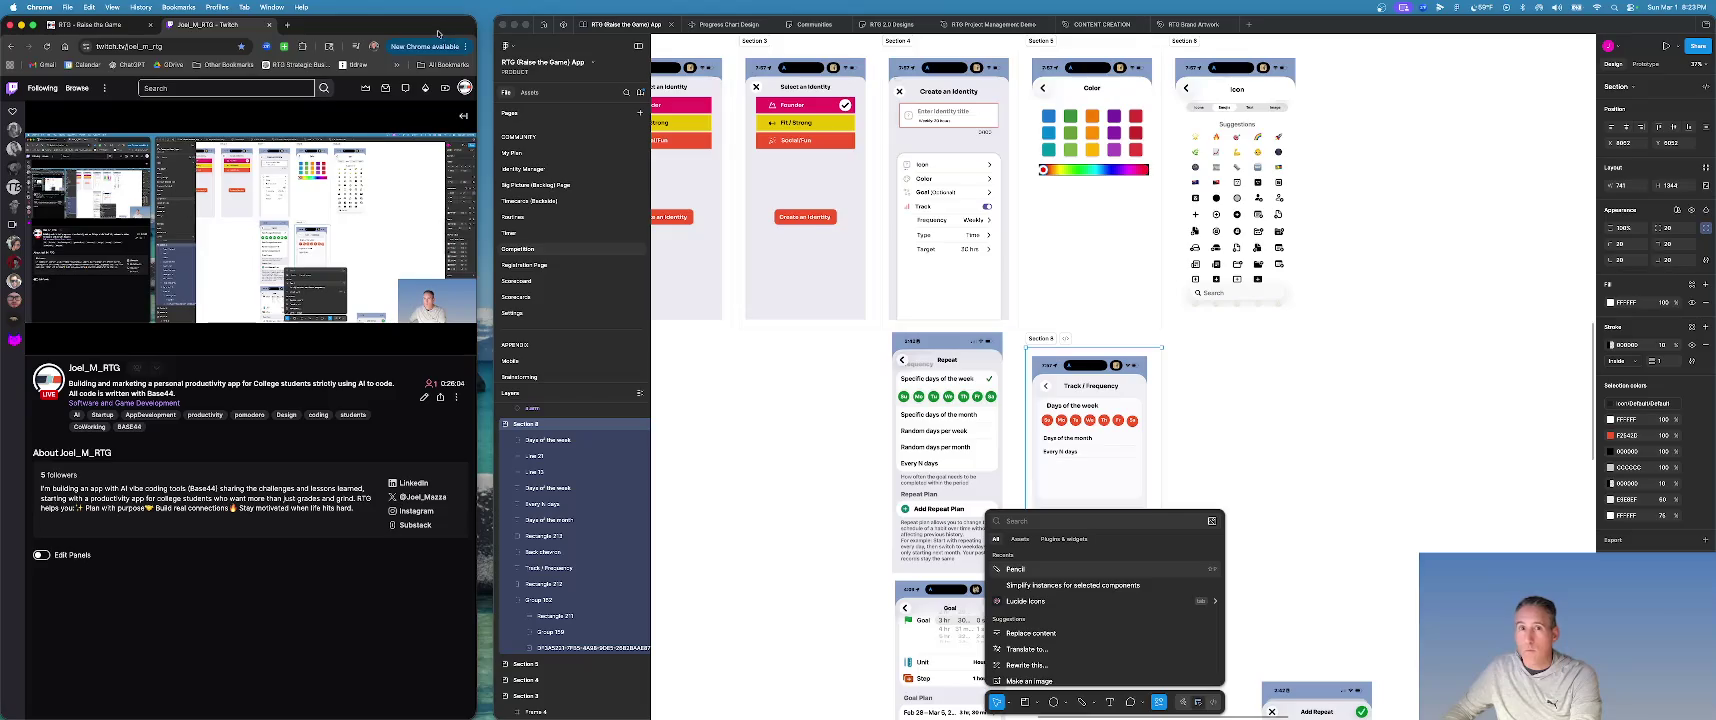
pyautogui.moveTo(408, 26); pyautogui.dragTo(0, 30)
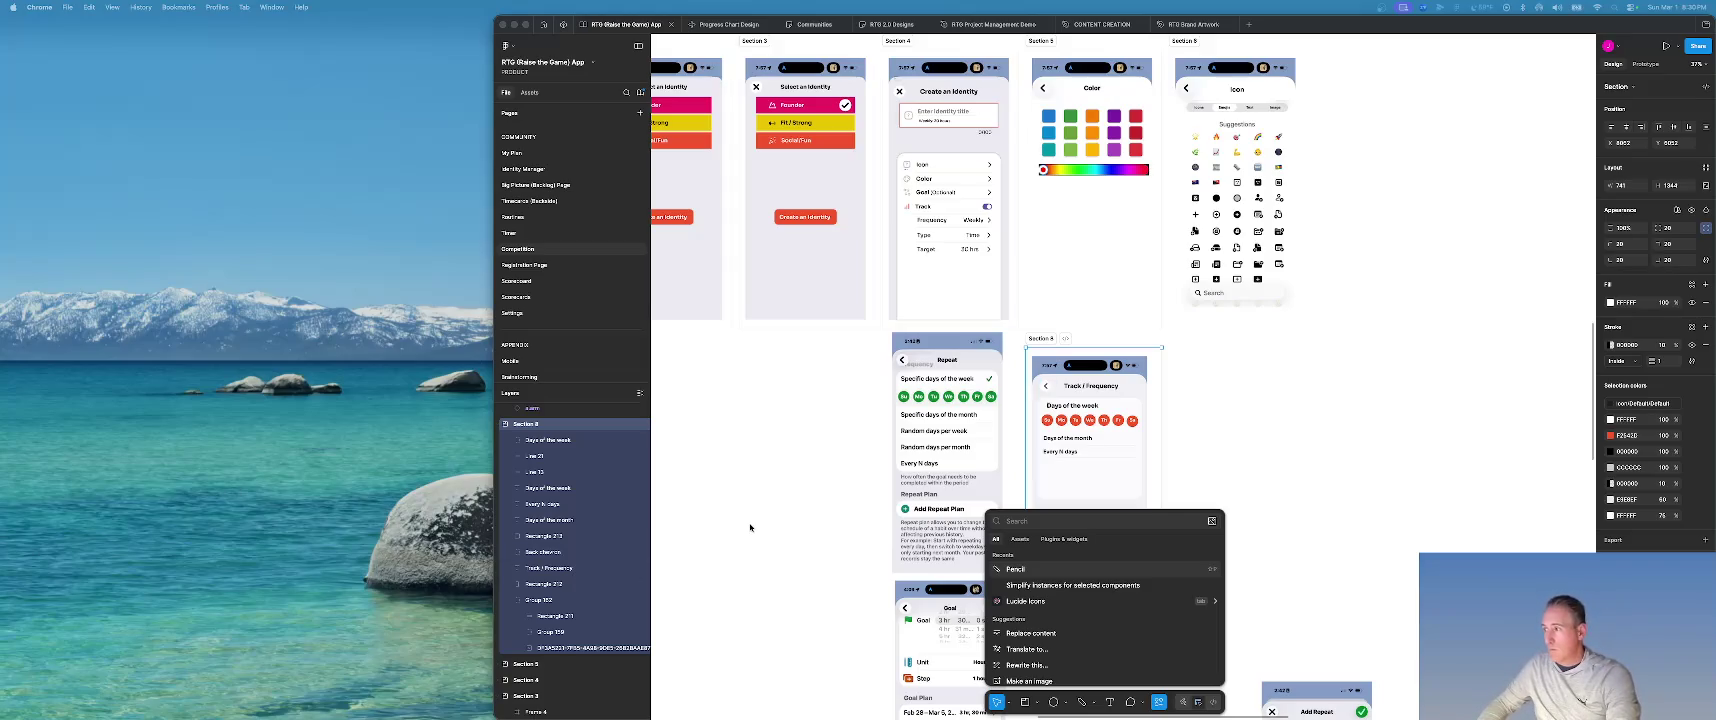
pyautogui.click(1389, 522)
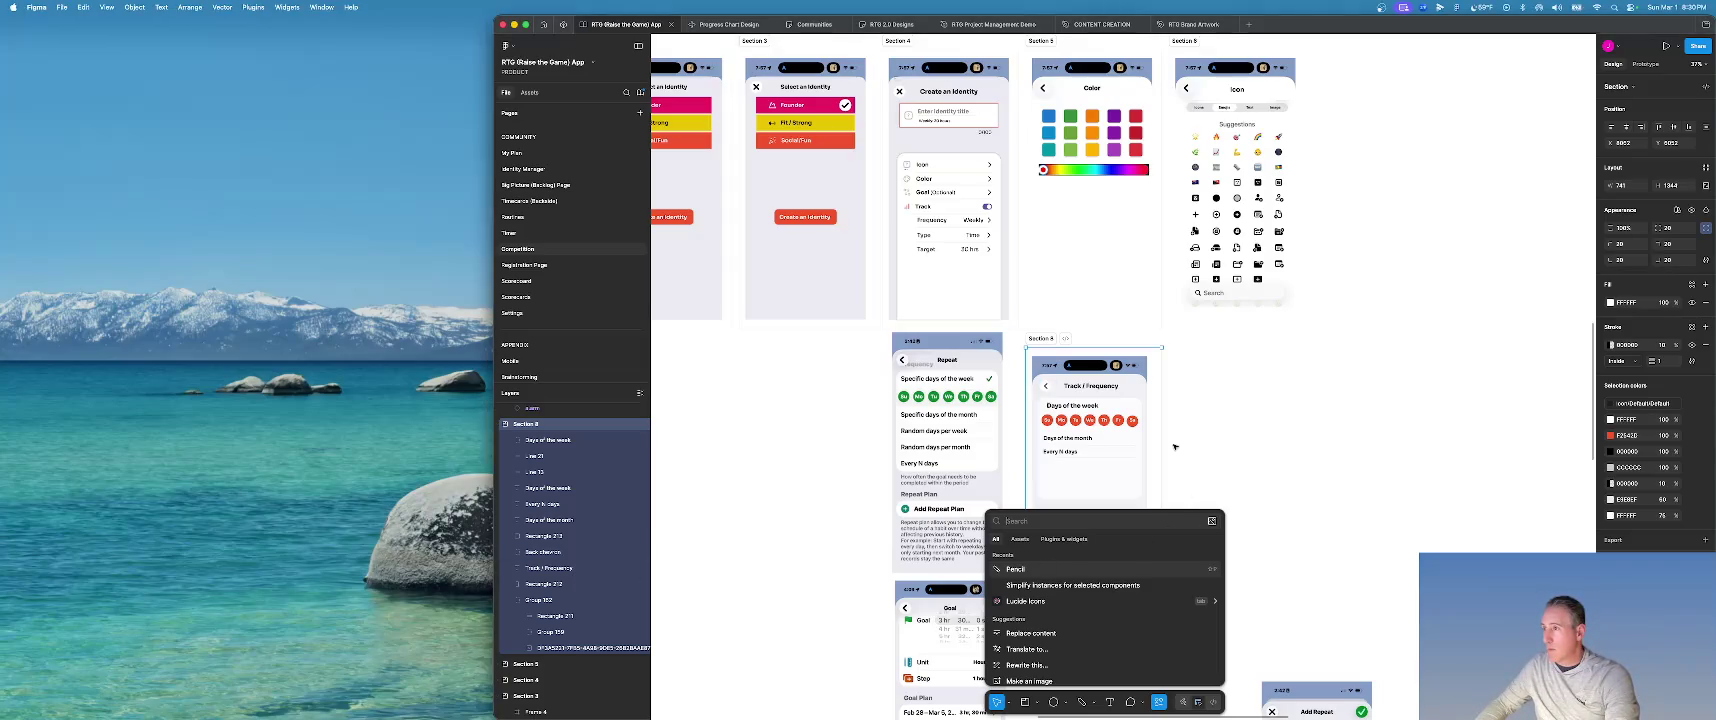
# Search assets for 'check' and place the check icon beside the Days of the week heading.
pyautogui.scroll(-1, 1389, 522)
pyautogui.scroll(2, 1389, 522)
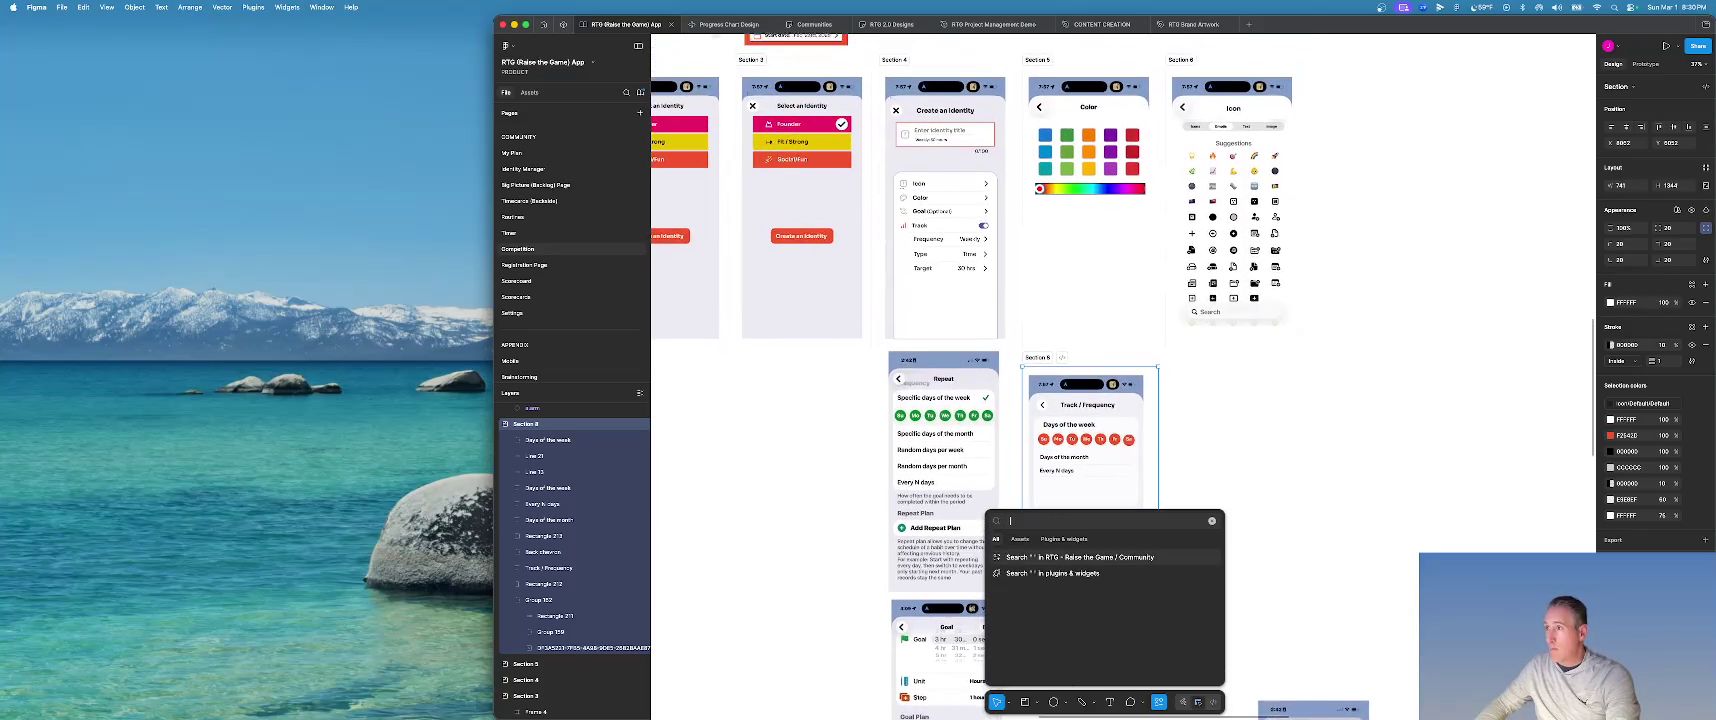
pyautogui.scroll(2, 1186, 454)
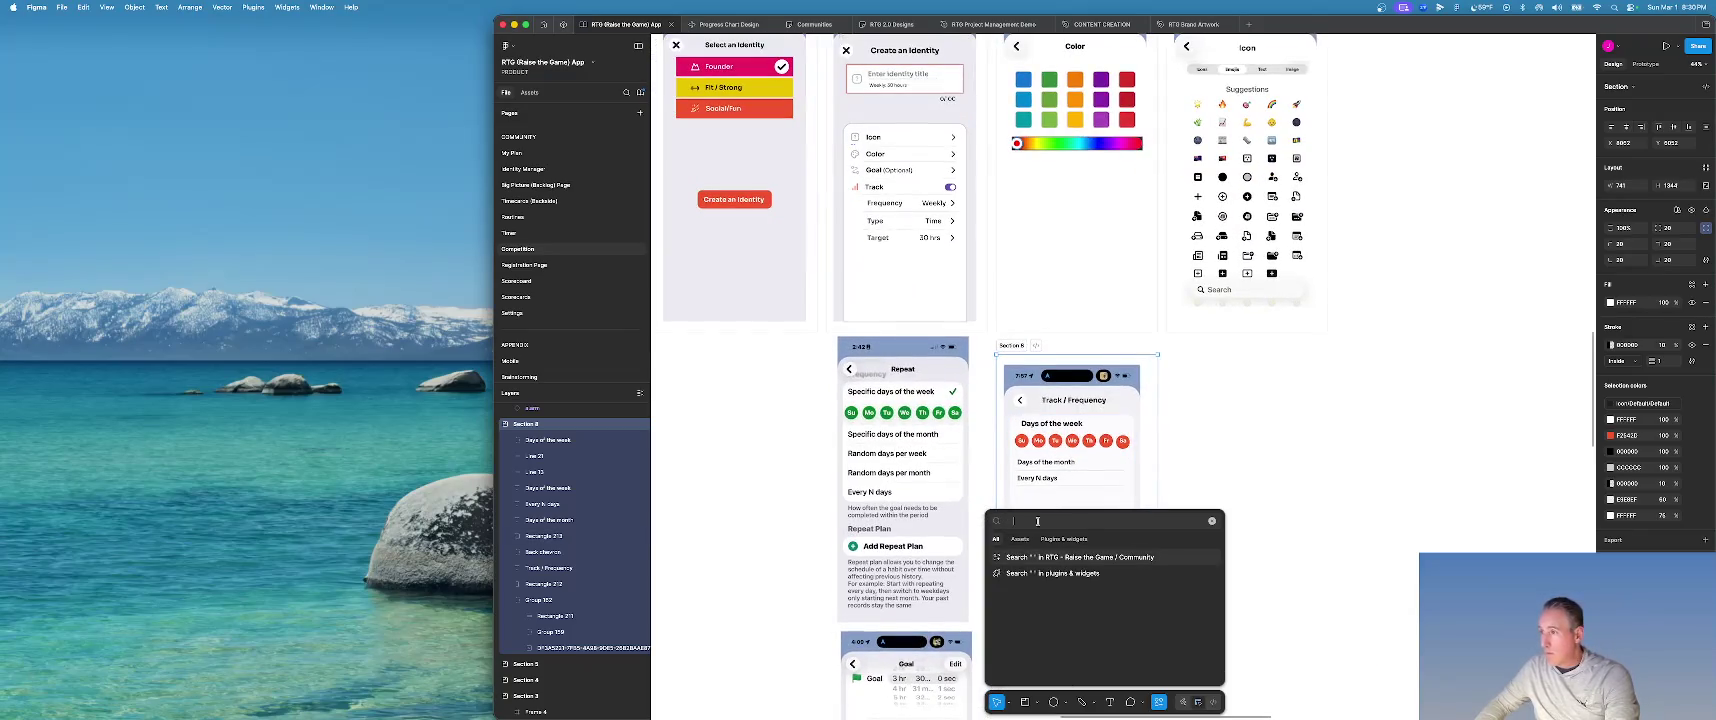
pyautogui.write('check')
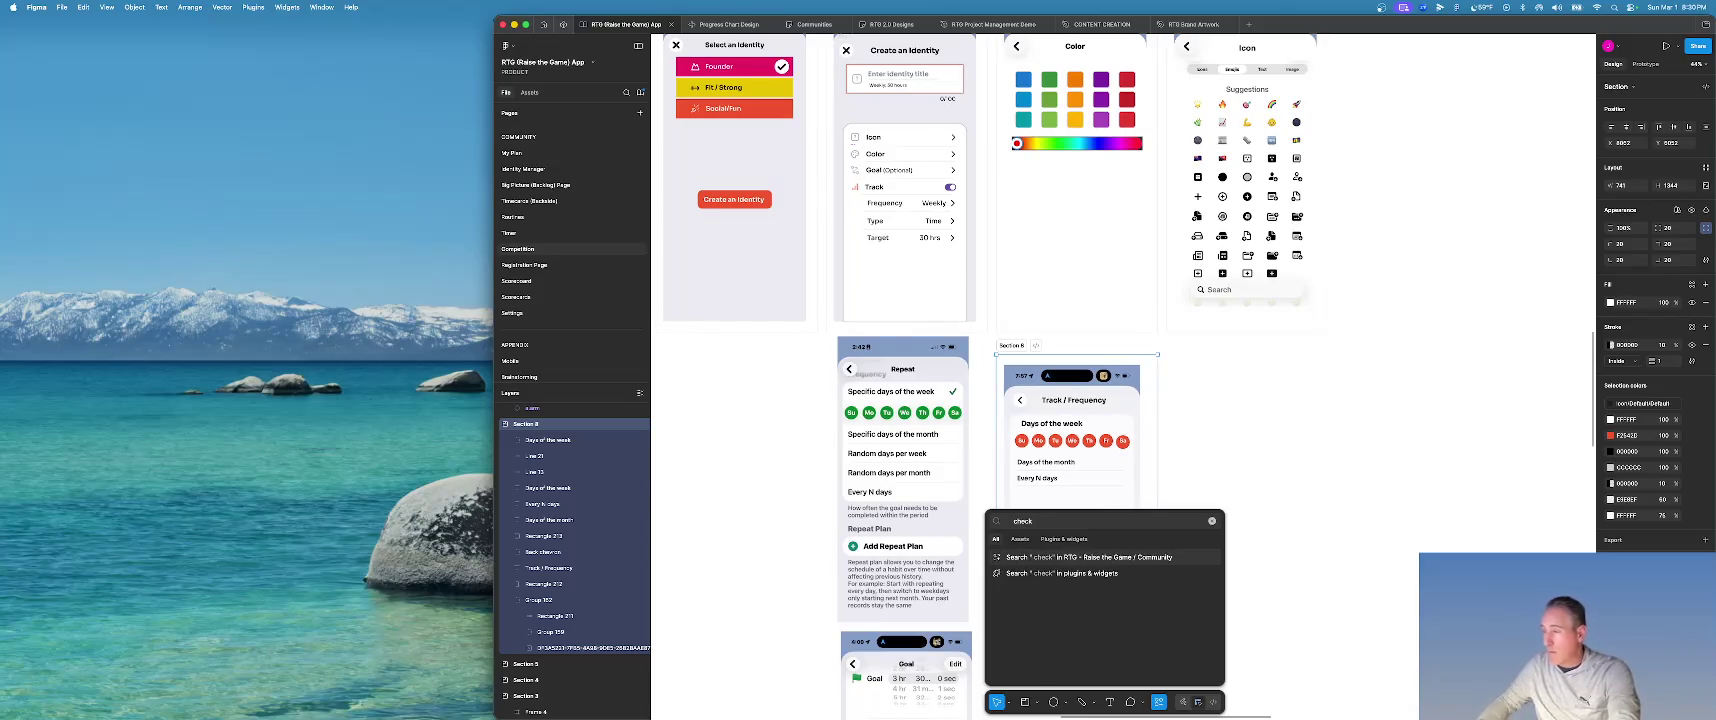
pyautogui.click(1019, 540)
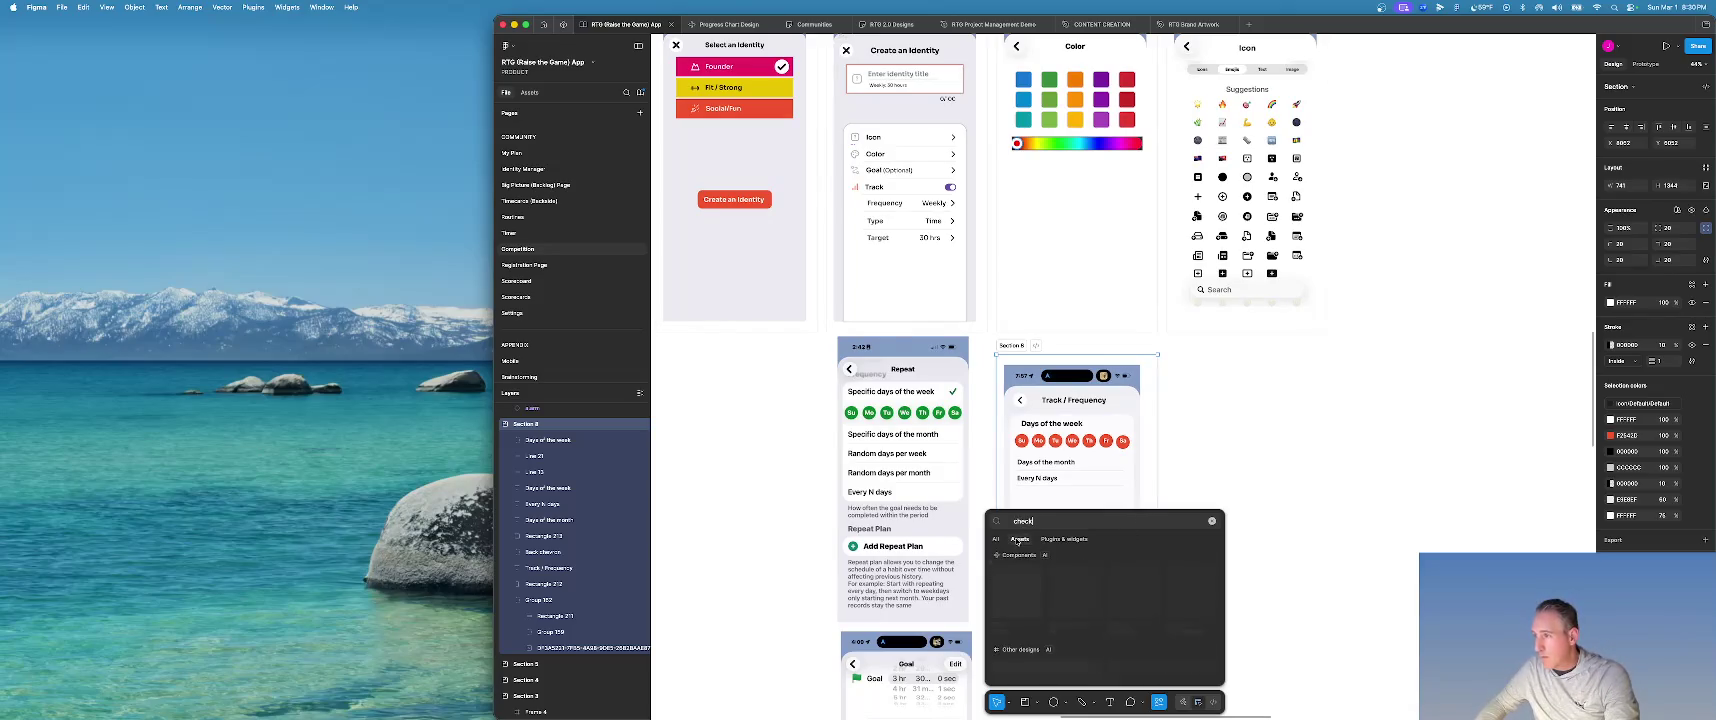
pyautogui.moveTo(1023, 602); pyautogui.dragTo(1121, 426)
pyautogui.scroll(2, 1121, 426)
pyautogui.scroll(-2, 1121, 426)
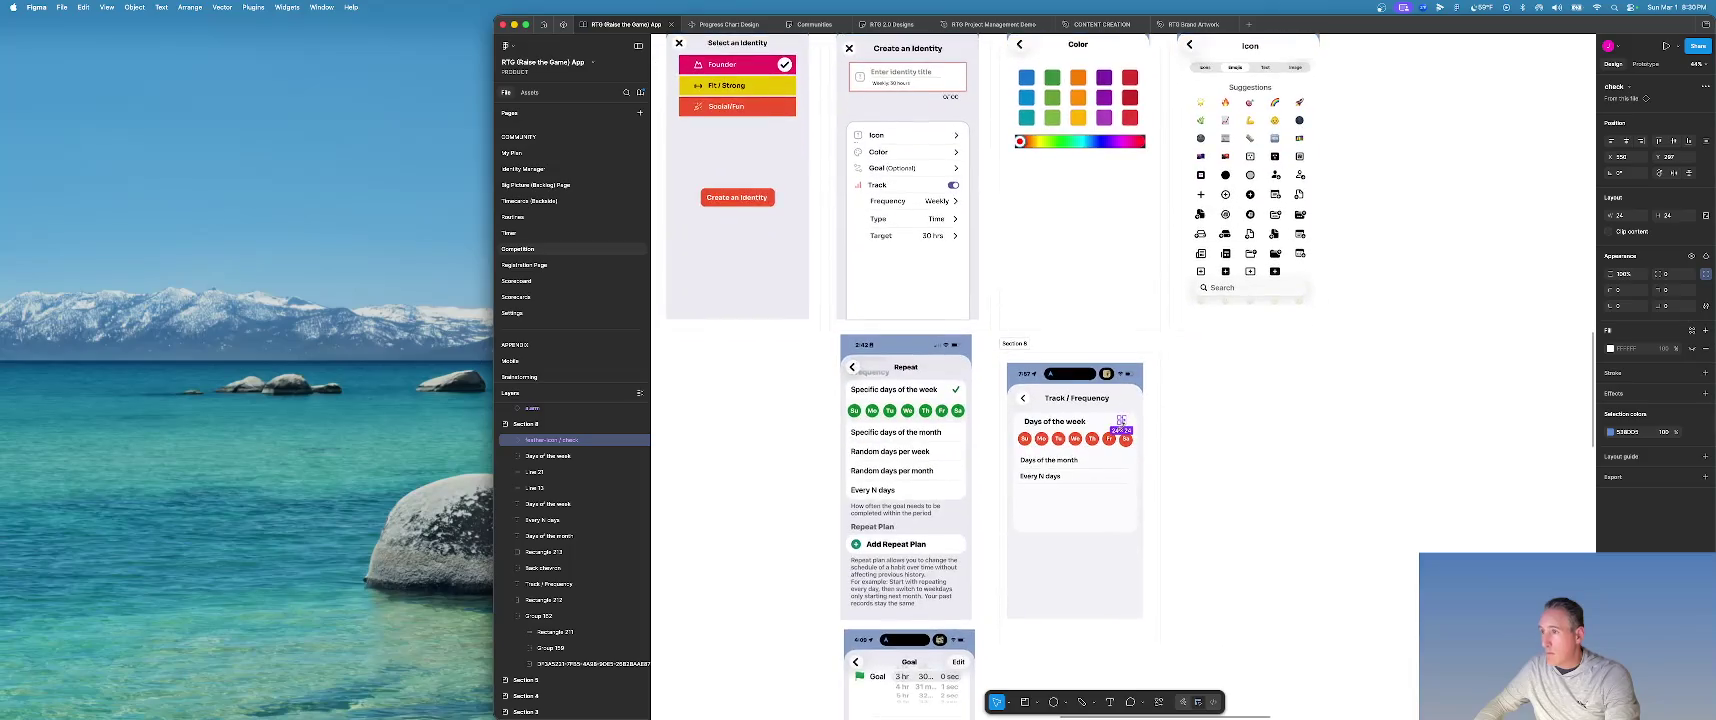
pyautogui.scroll(5, 1121, 426)
pyautogui.scroll(5, 1122, 427)
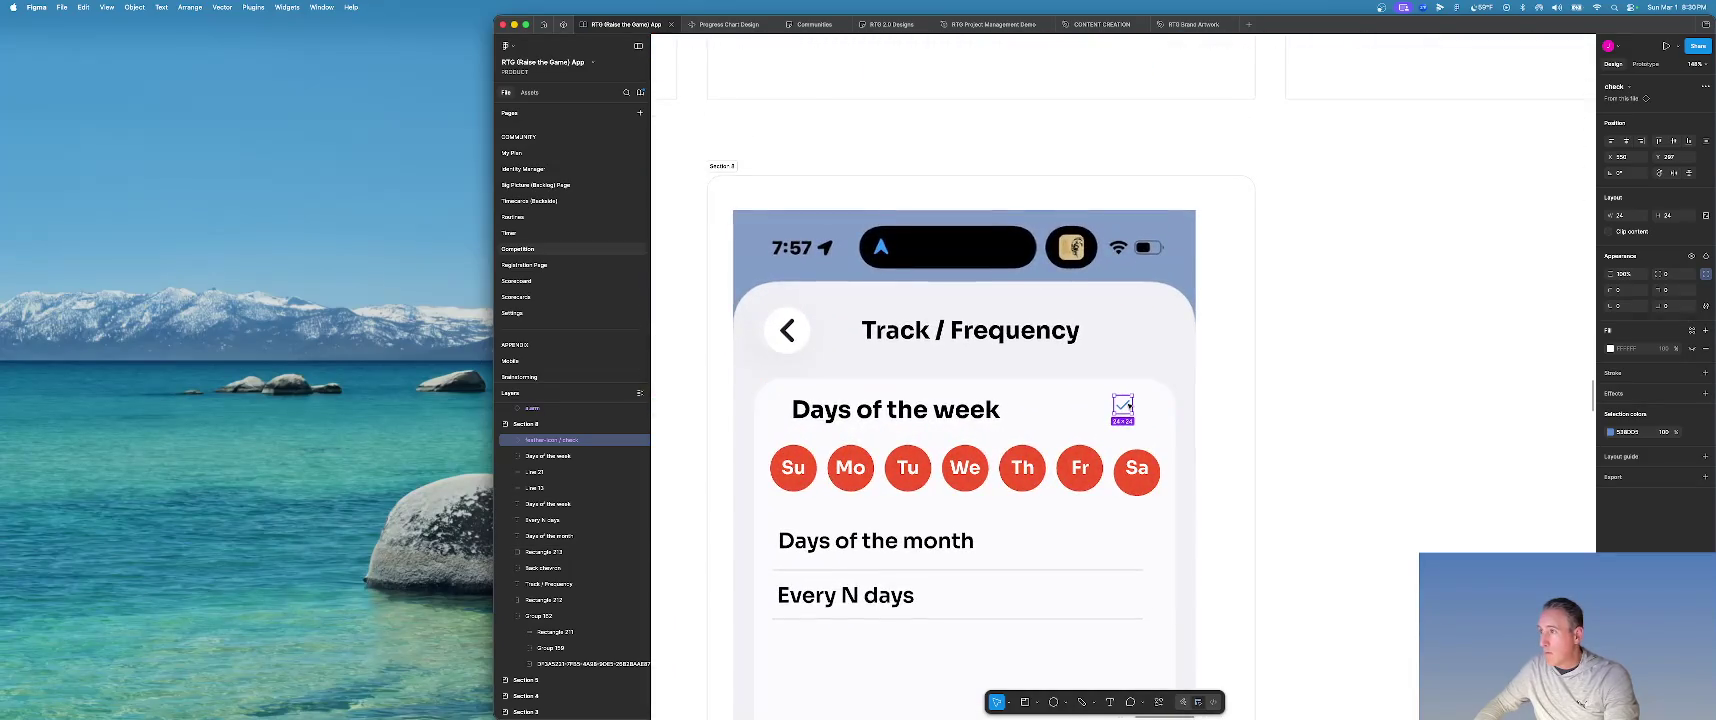
# Select the check icon's inner Shape and change its stroke colour to red F25420.
pyautogui.hscroll(-1, 1124, 407)
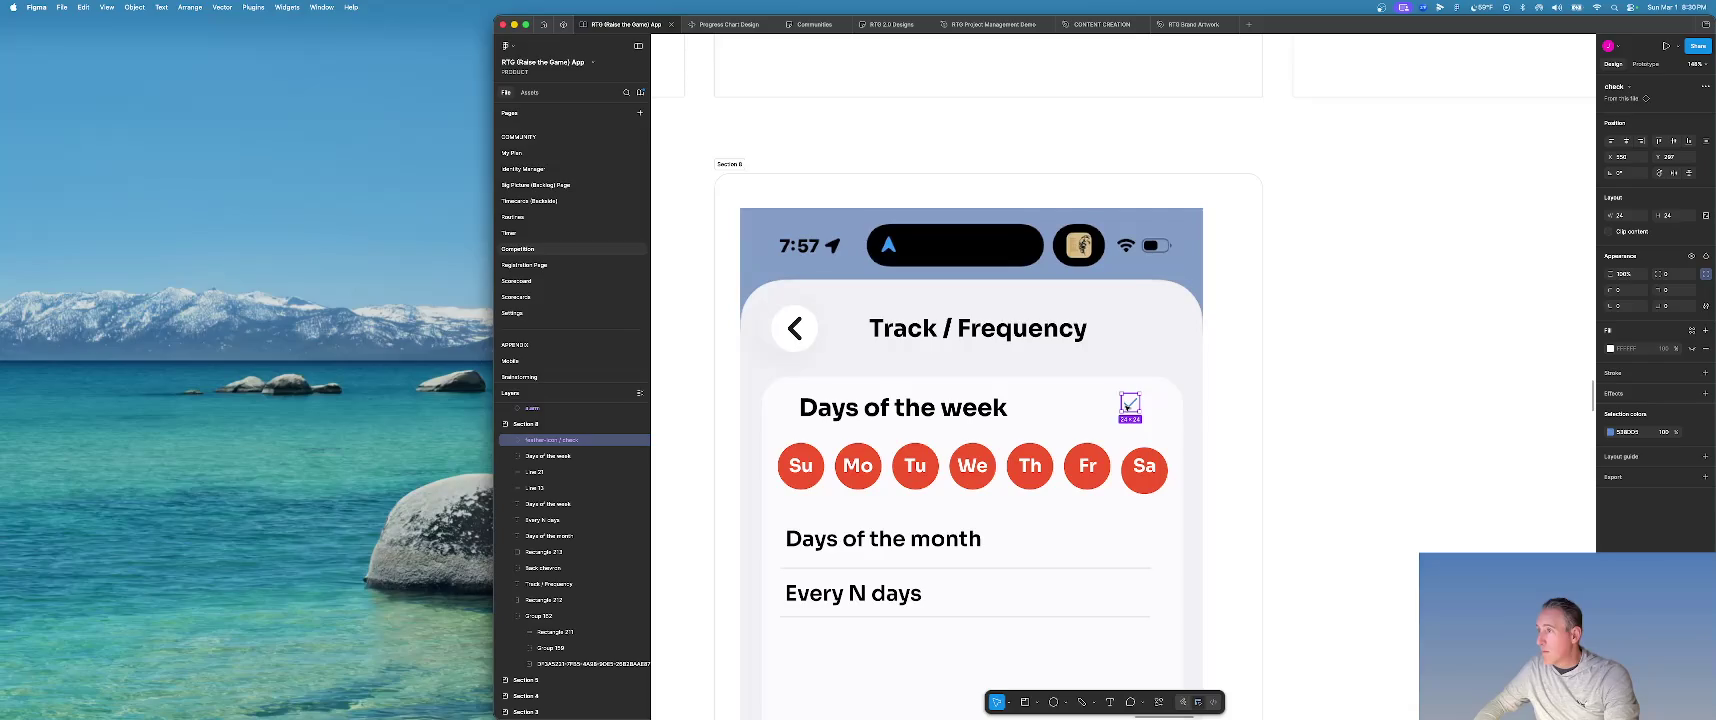
pyautogui.click(1126, 405)
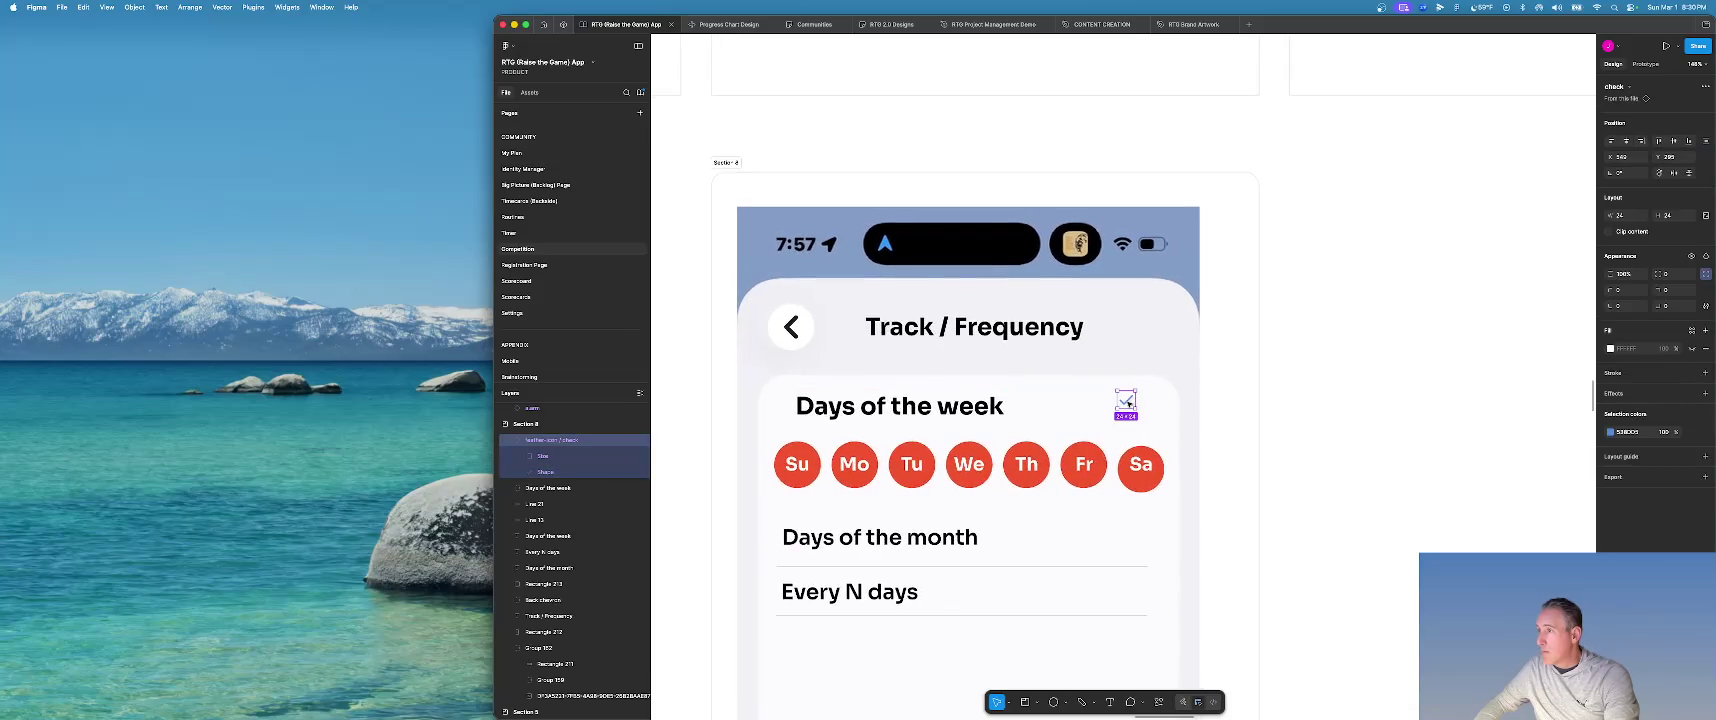
pyautogui.doubleClick(1127, 401)
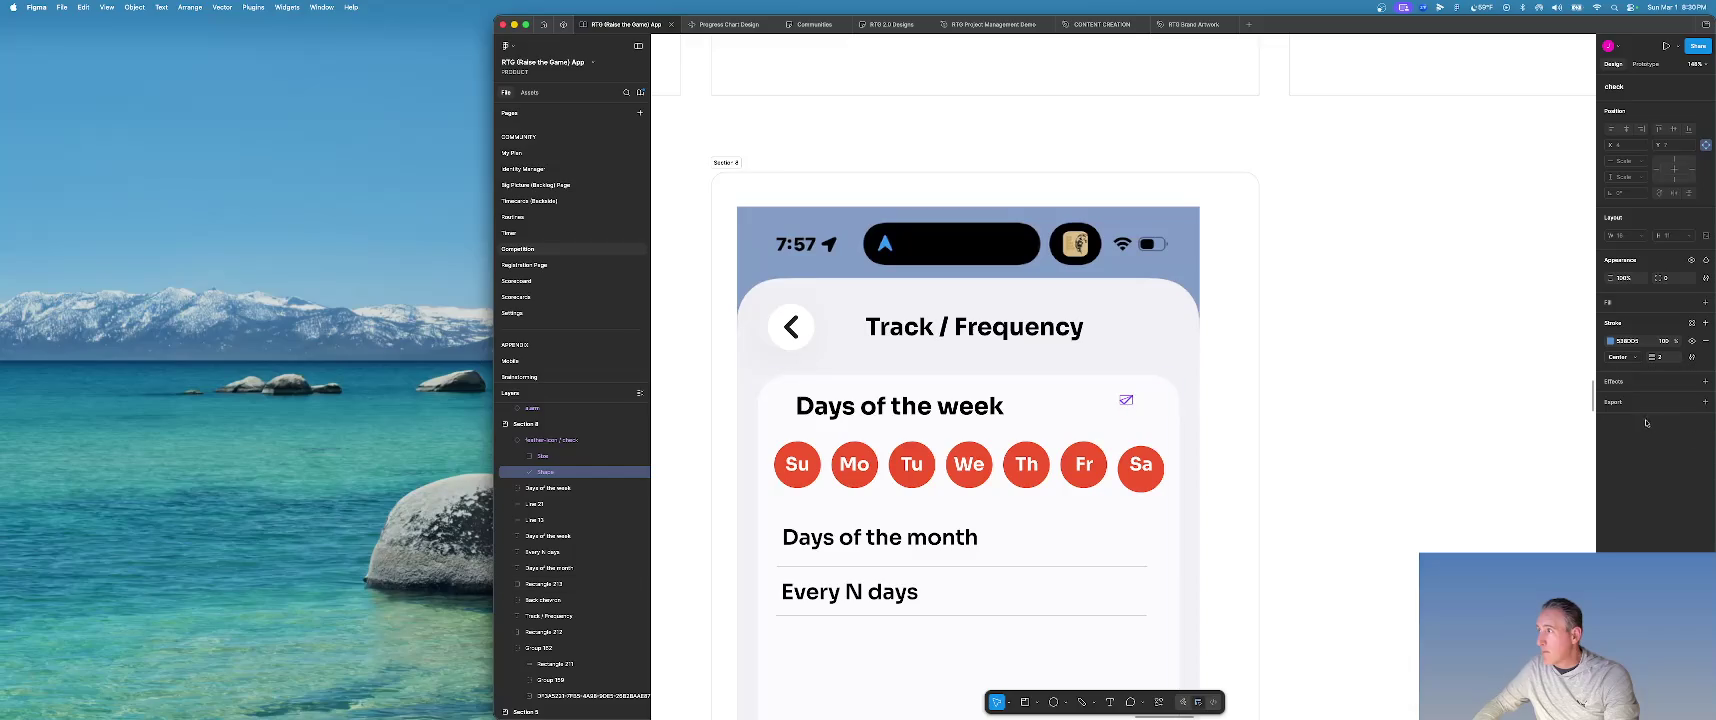
pyautogui.click(1613, 343)
pyautogui.moveTo(1553, 495); pyautogui.dragTo(1508, 495)
pyautogui.moveTo(1547, 398); pyautogui.dragTo(1568, 387)
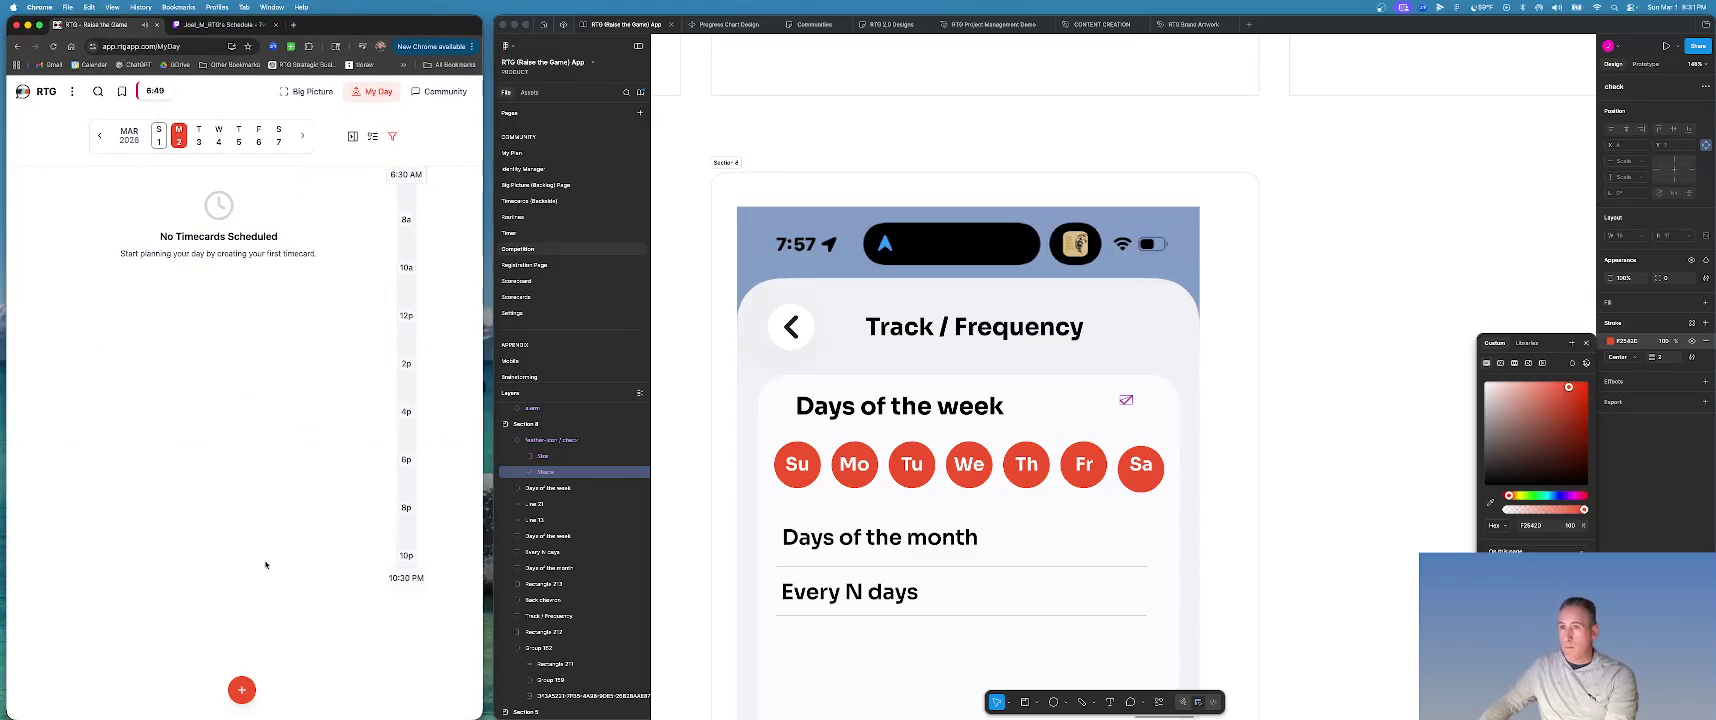
# Start a new Twitch Stream timecard and link it to the paying users goal.
pyautogui.click(241, 689)
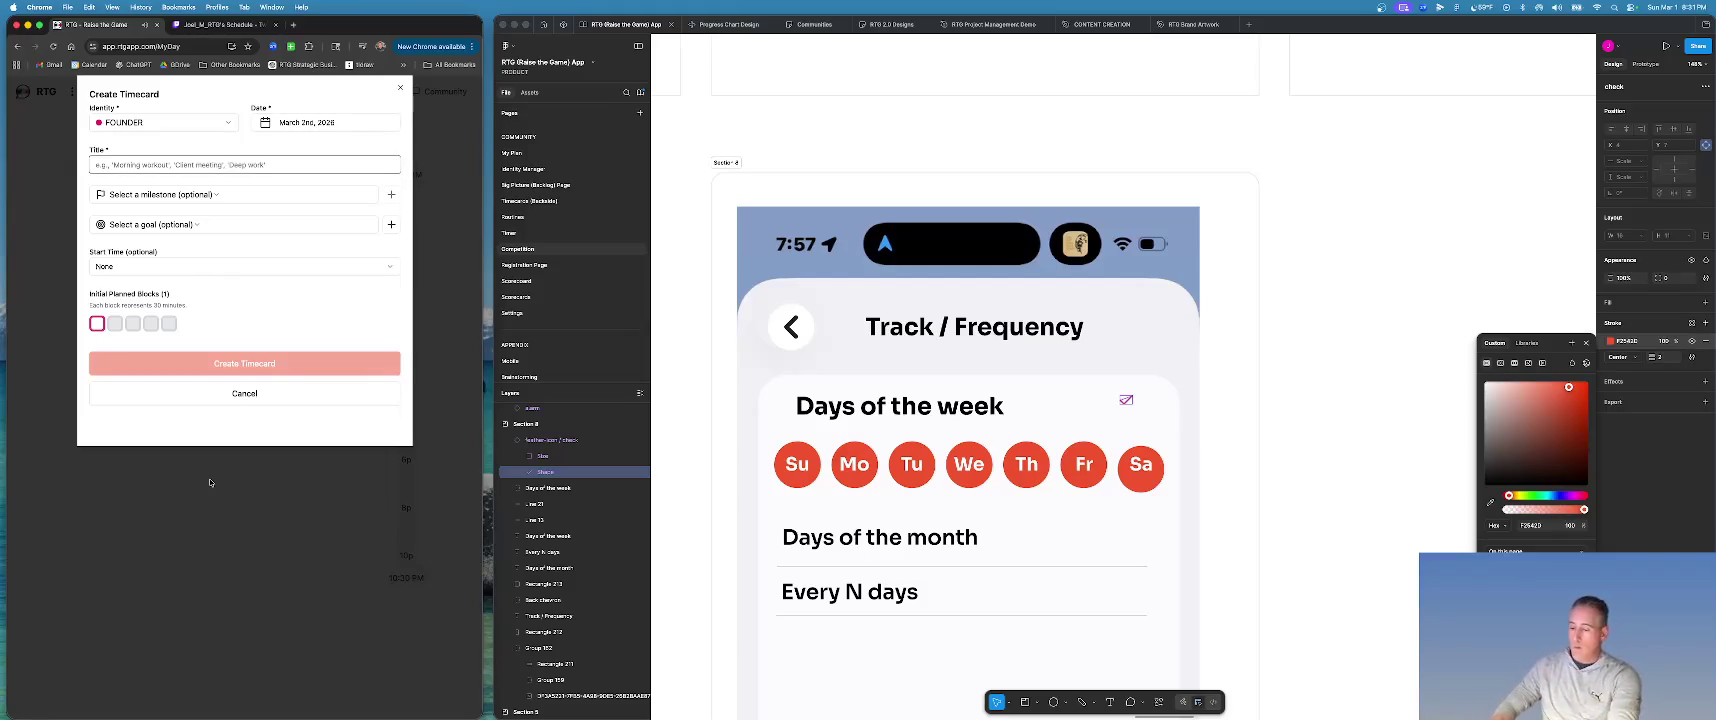
pyautogui.write('Twitch Stream')
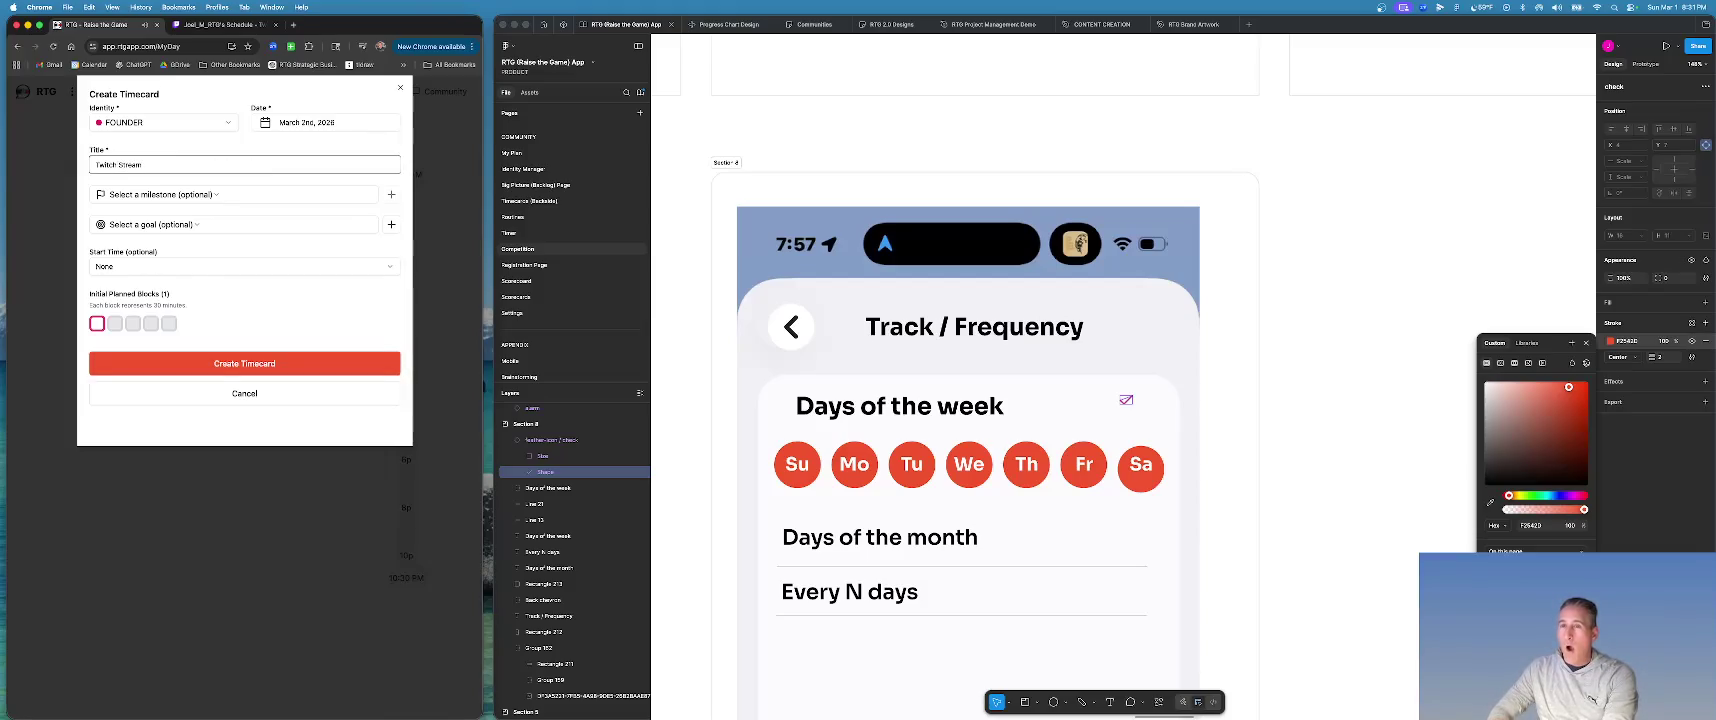
pyautogui.click(163, 226)
pyautogui.click(165, 195)
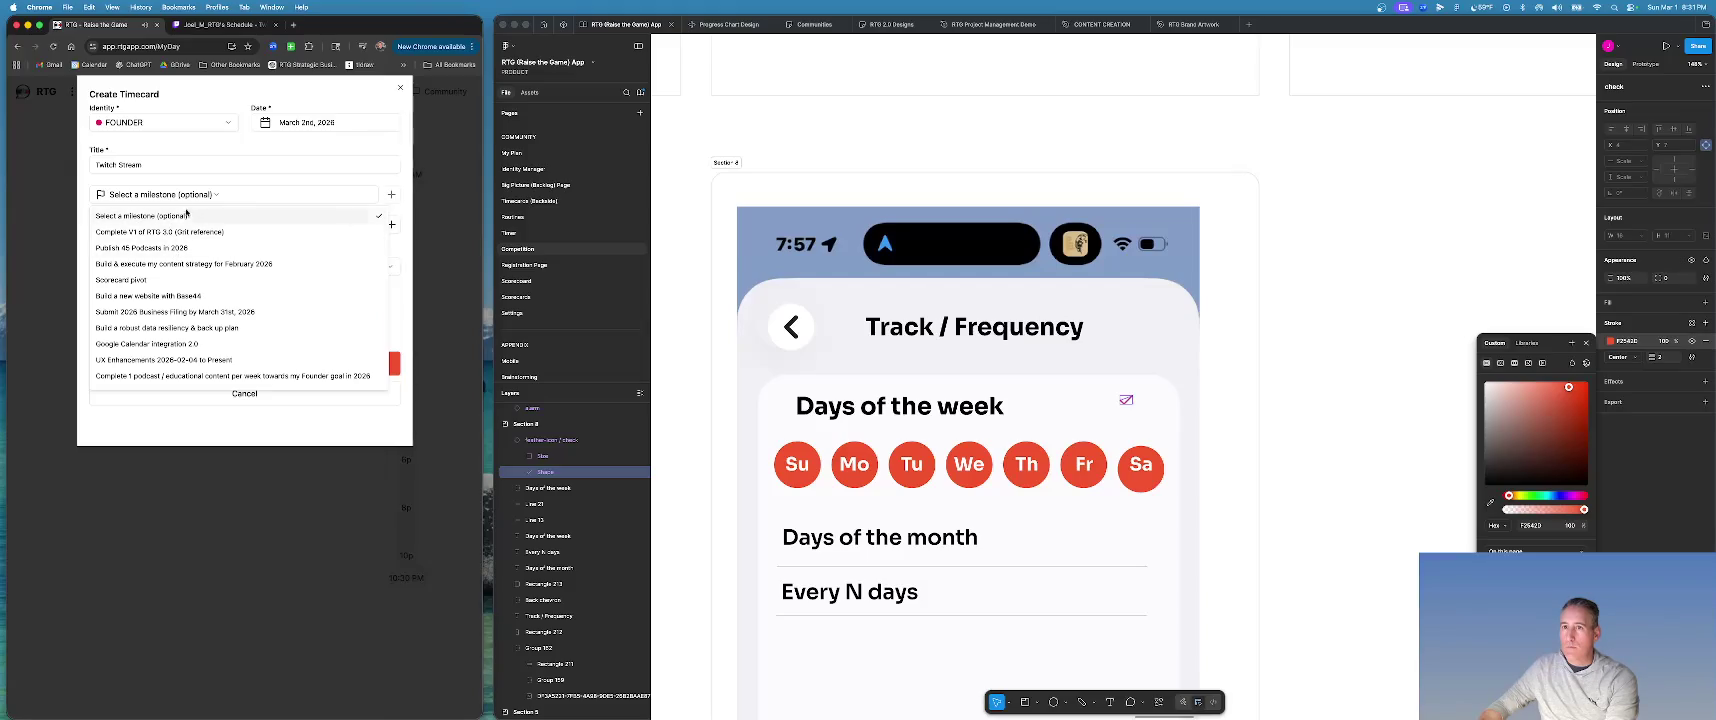
pyautogui.click(180, 216)
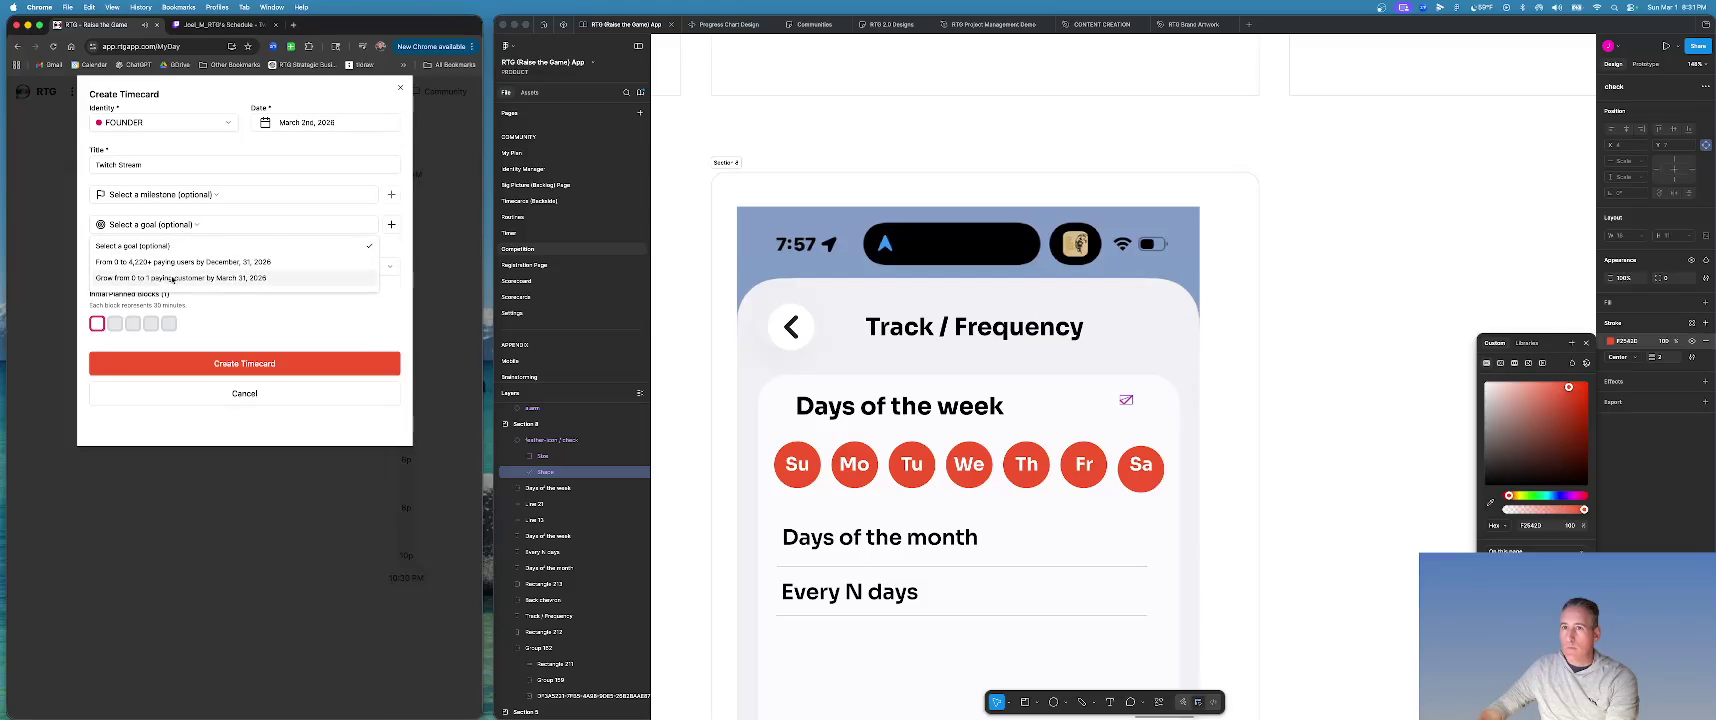
pyautogui.click(162, 279)
# Set the timecard's start time to 7:30 PM and create it.
pyautogui.click(113, 270)
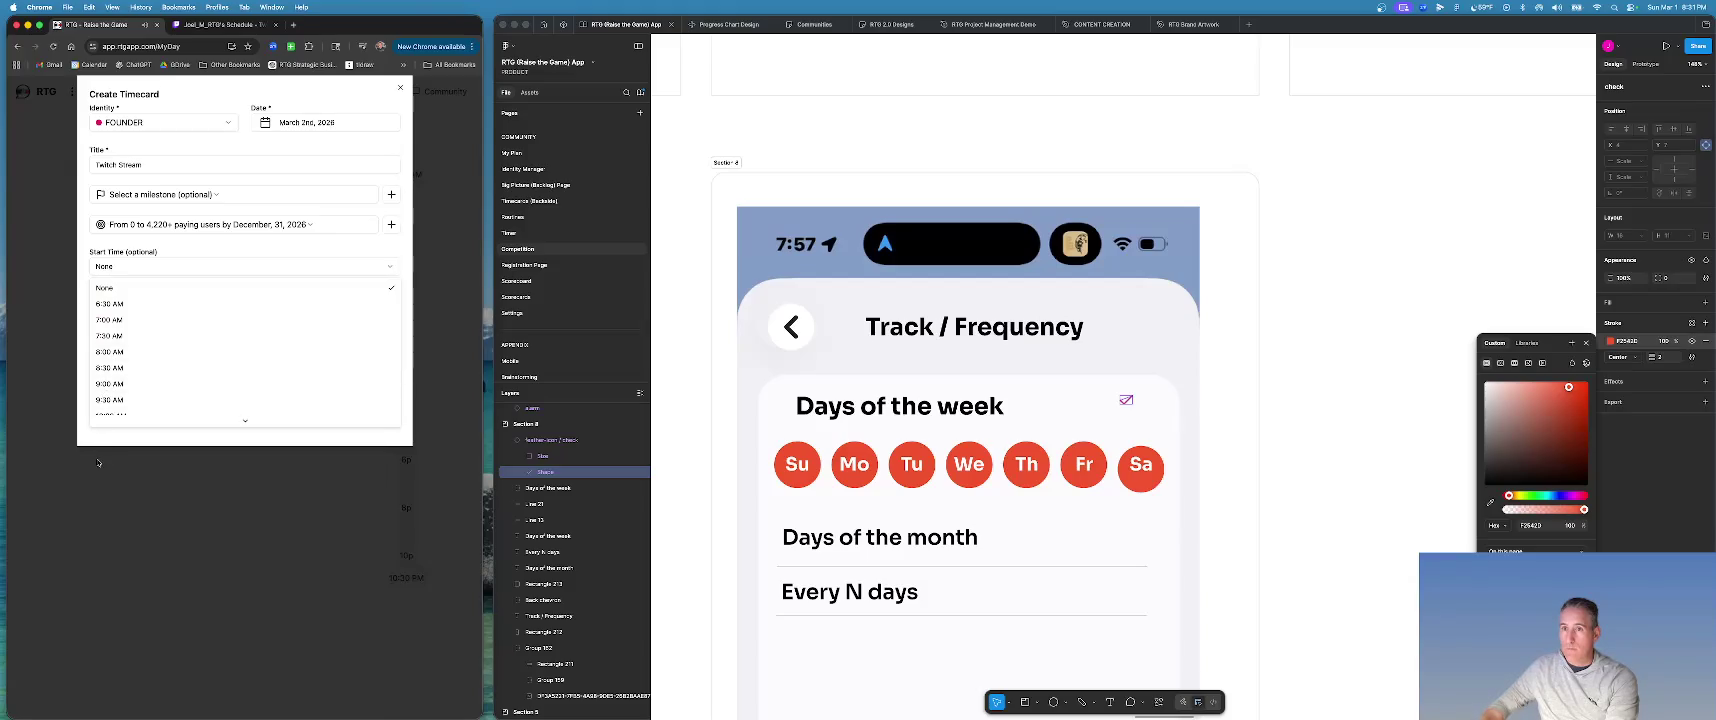
pyautogui.click(105, 400)
pyautogui.click(130, 268)
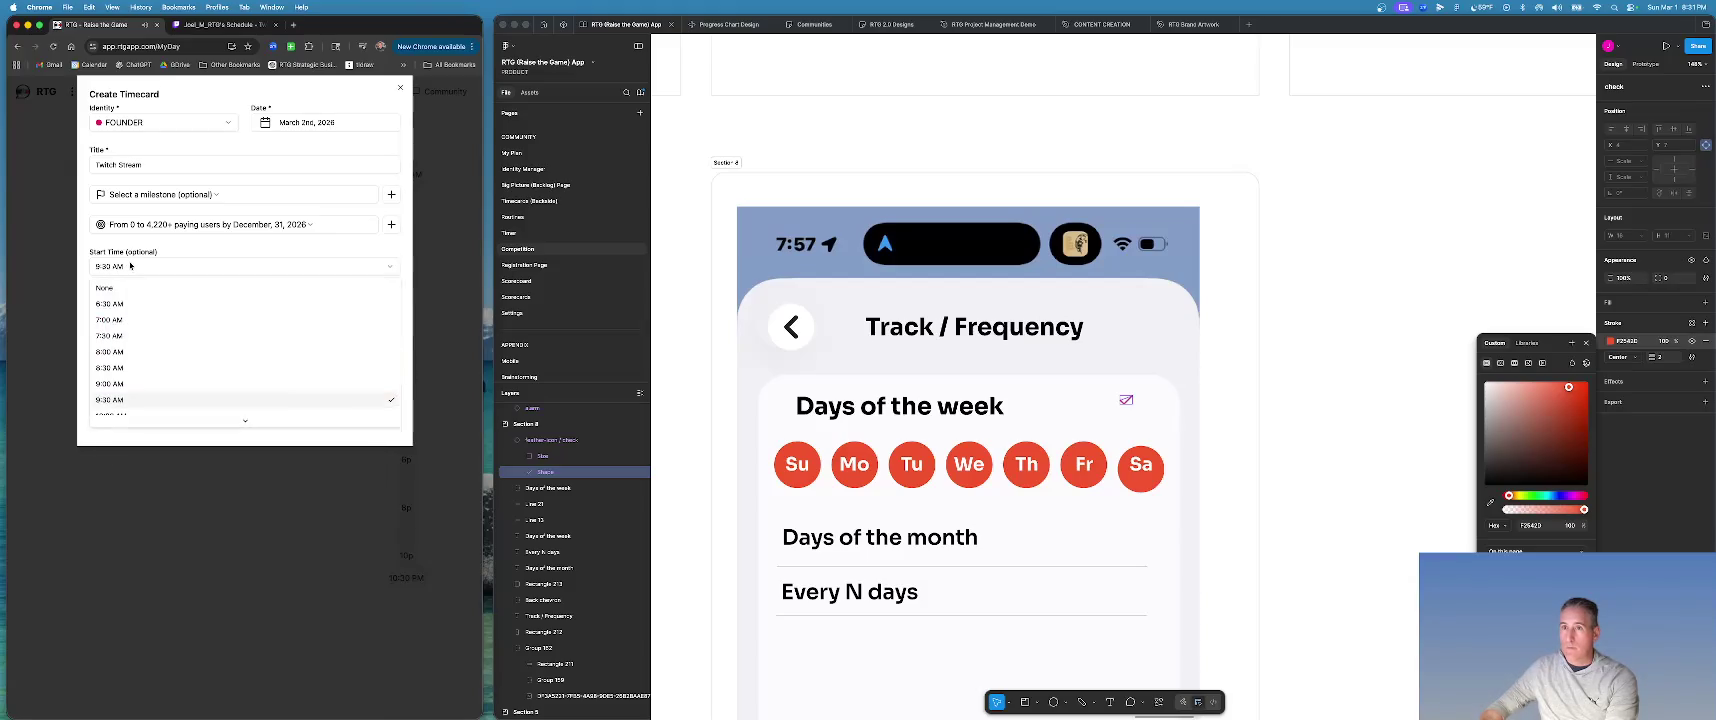
pyautogui.scroll(-5, 120, 353)
pyautogui.scroll(-5, 120, 353)
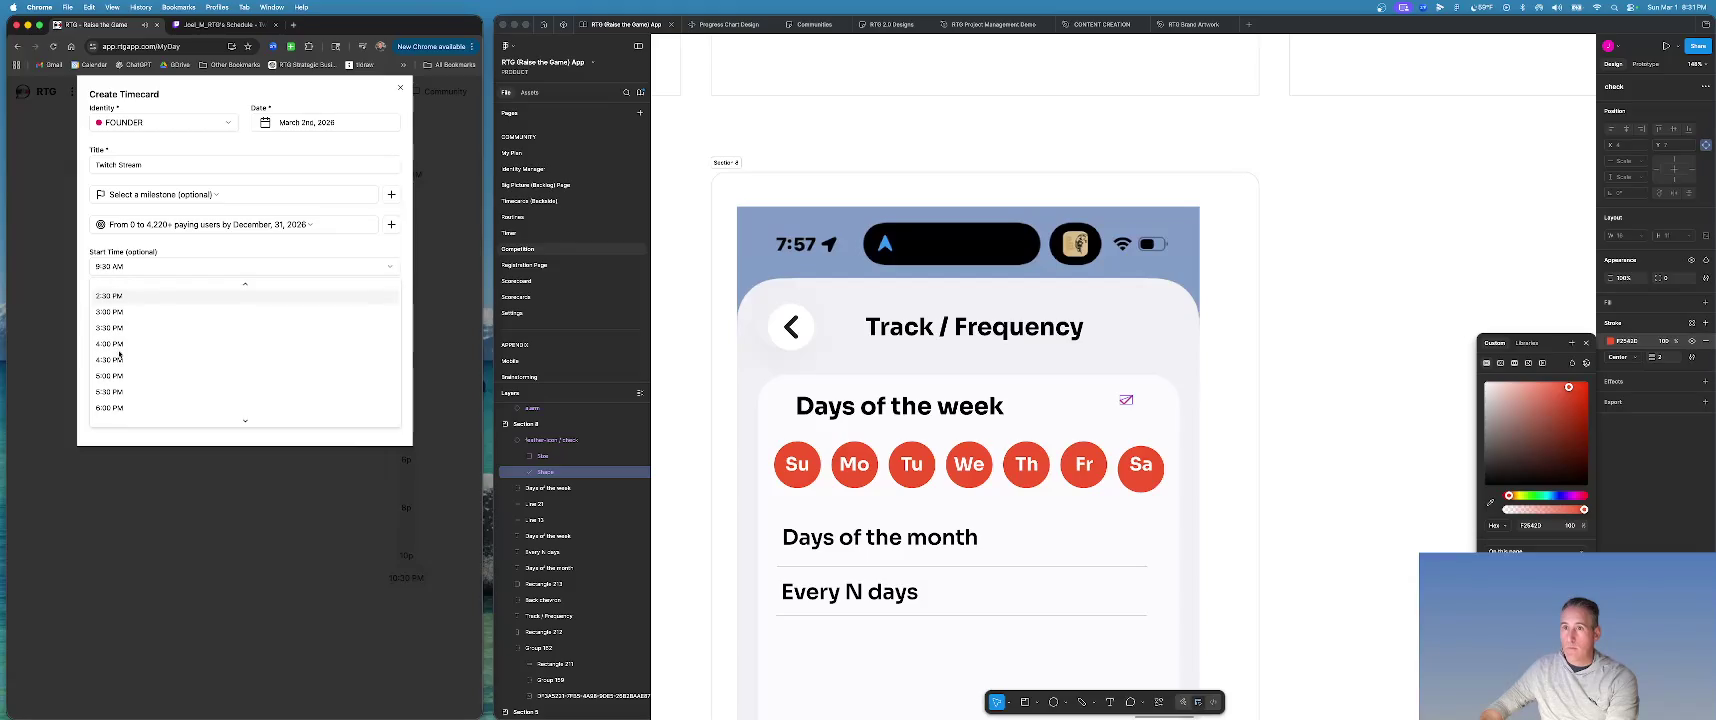
pyautogui.click(110, 392)
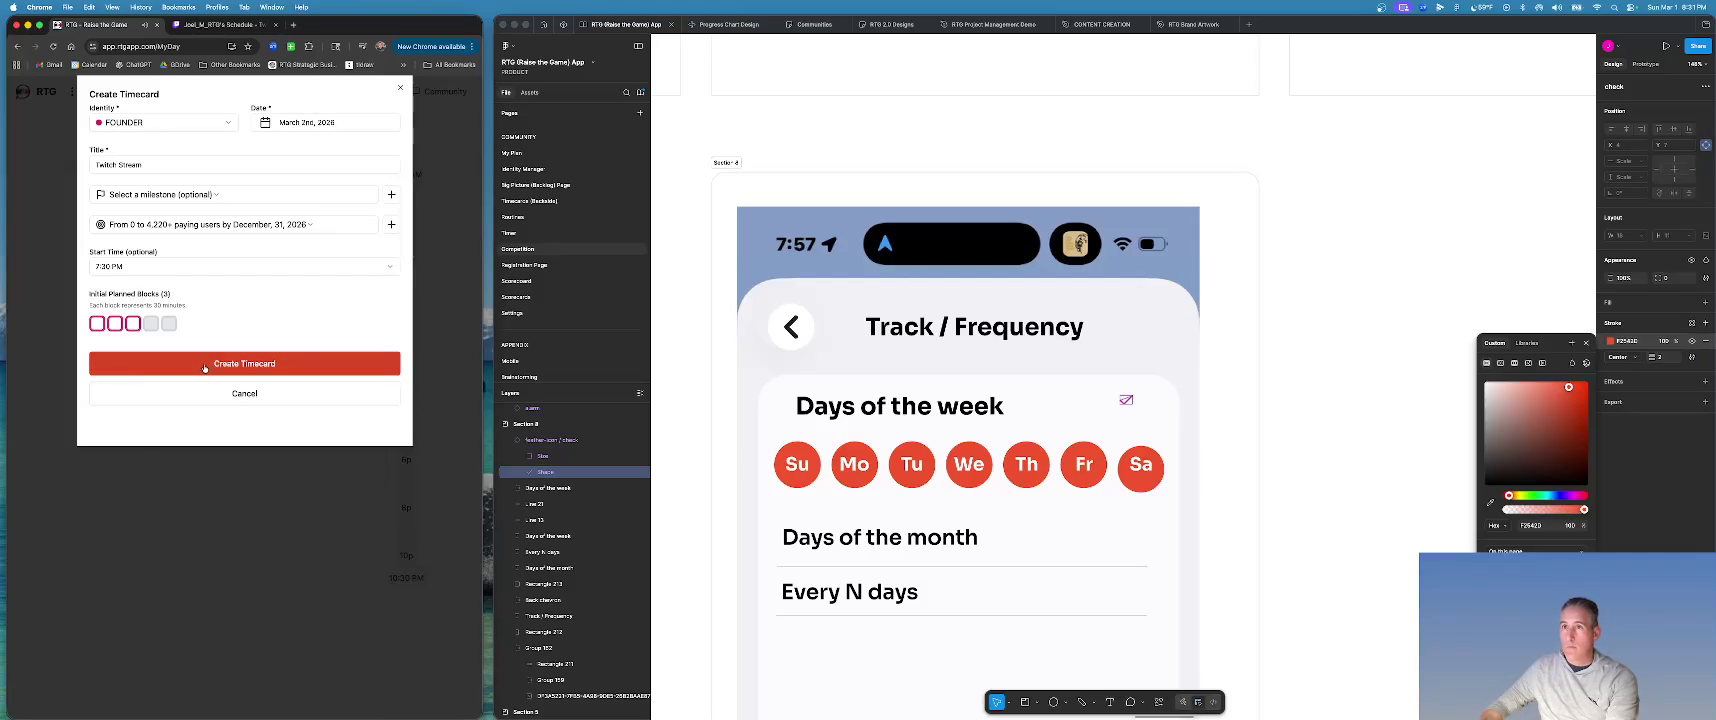
pyautogui.click(204, 366)
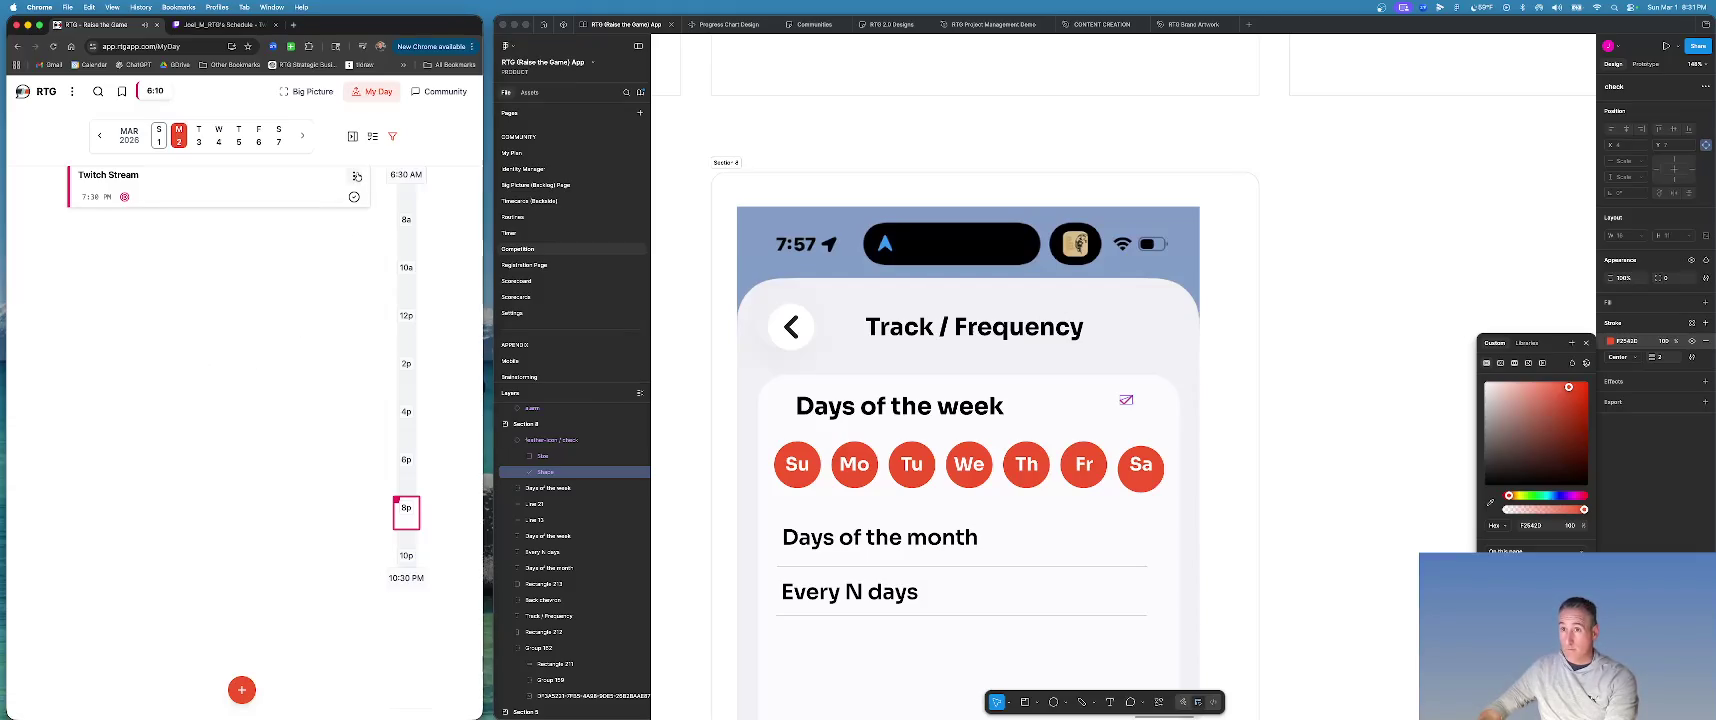
# Edit the Twitch Stream timecard's date to March 3rd, 2026 and update it.
pyautogui.click(356, 176)
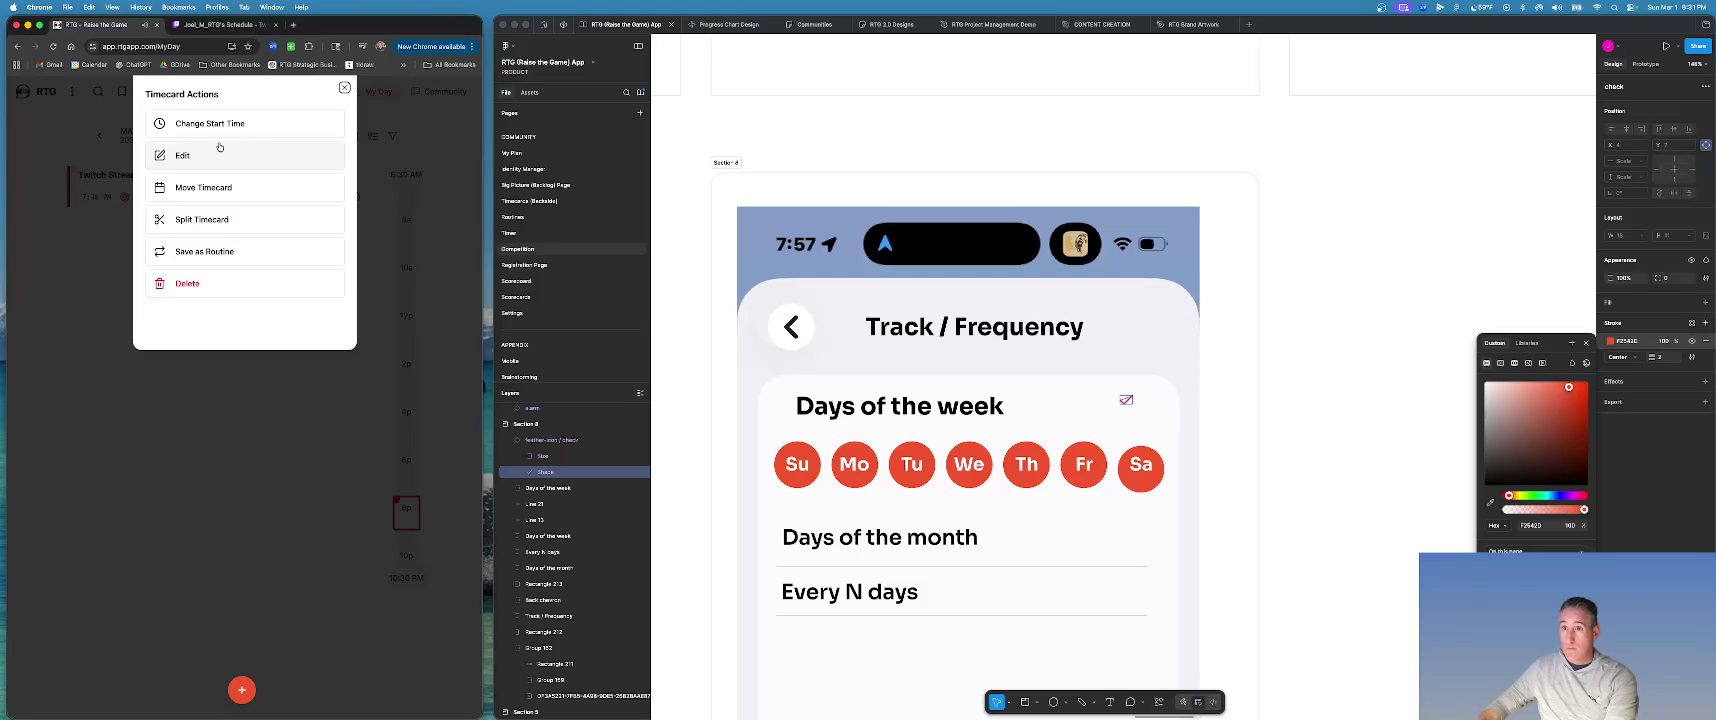
pyautogui.click(155, 158)
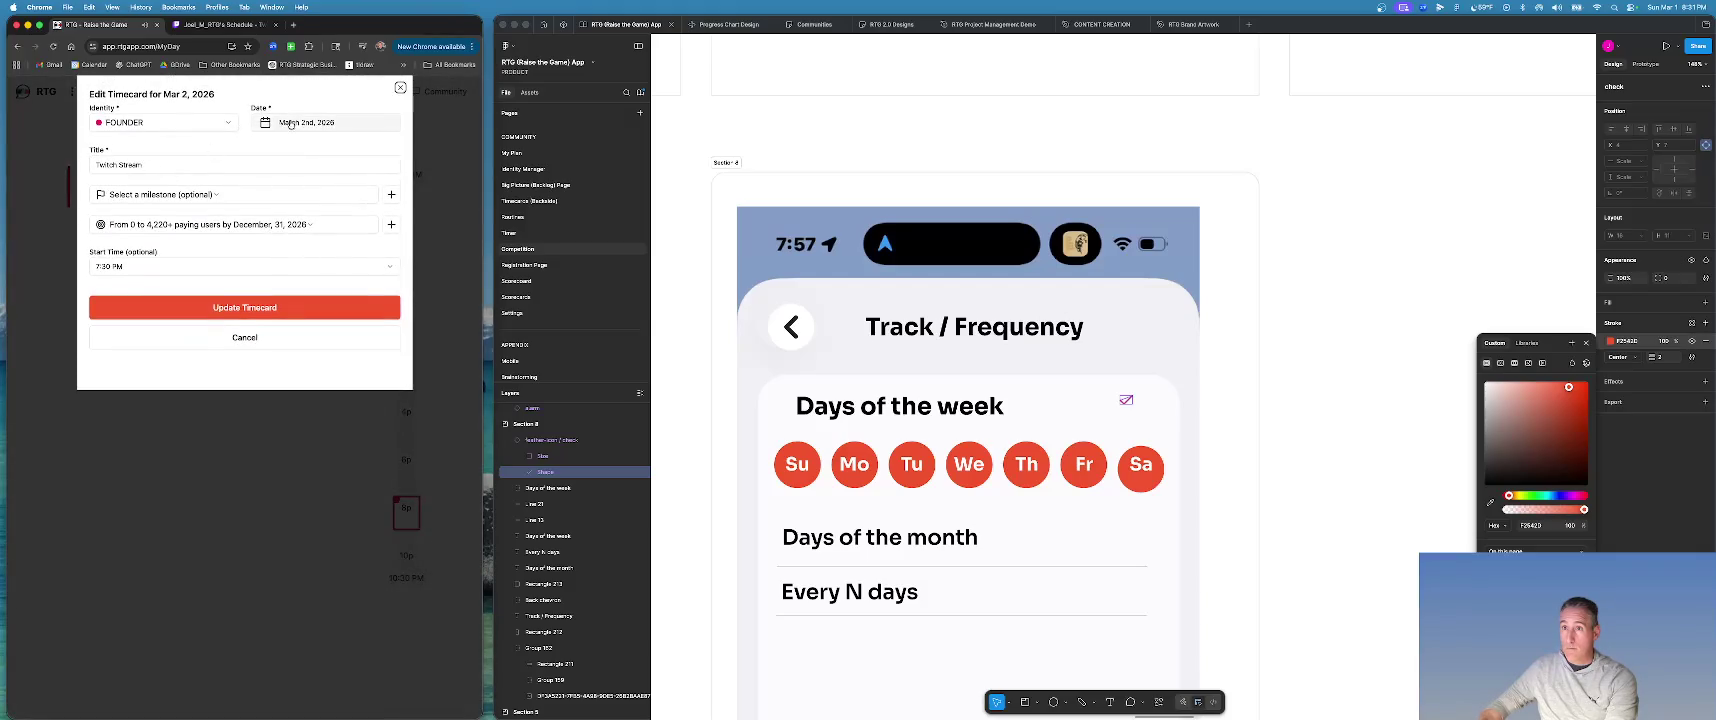
pyautogui.click(291, 123)
pyautogui.click(297, 181)
pyautogui.click(240, 307)
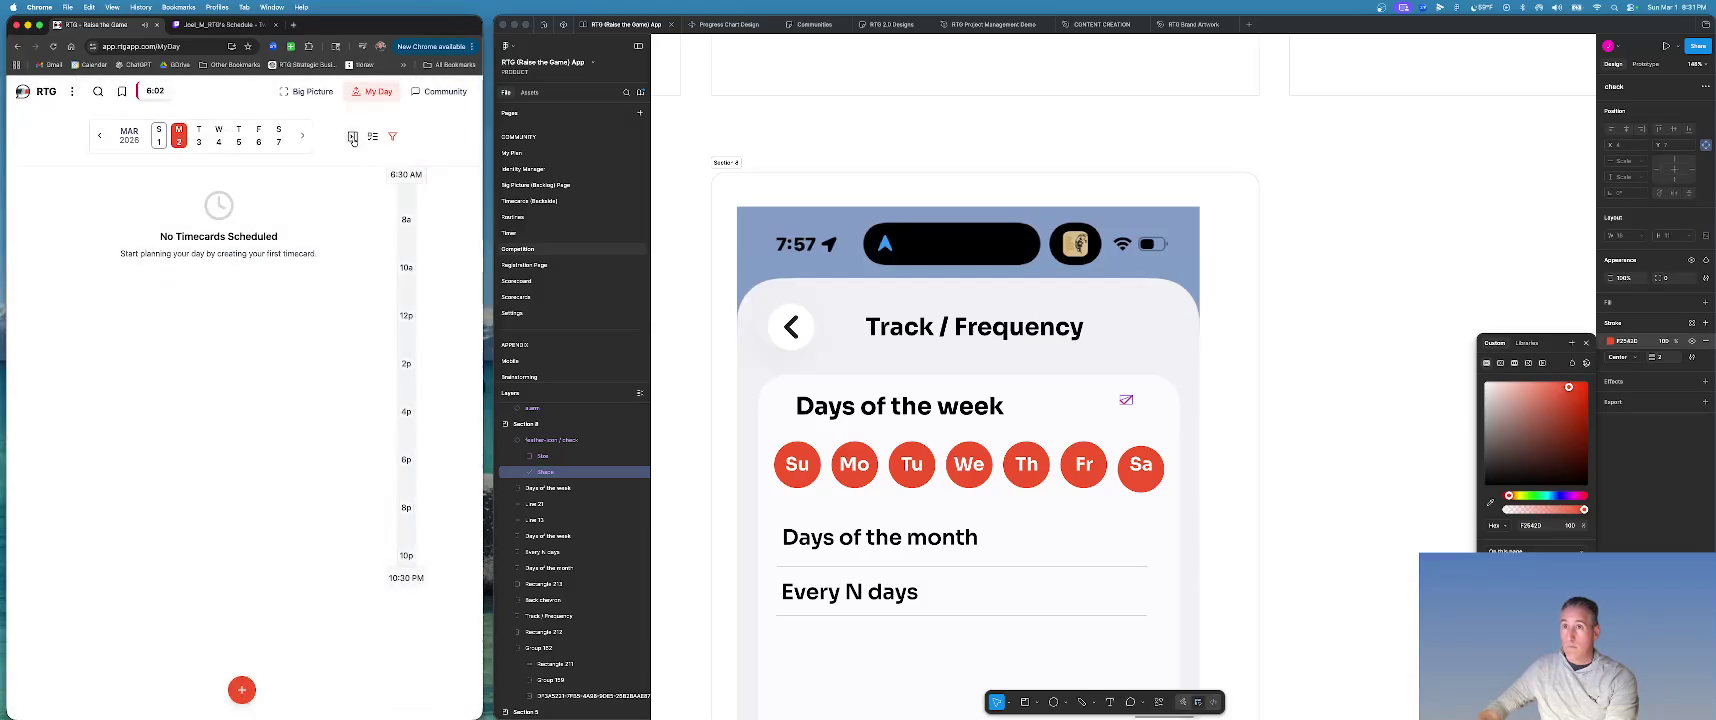
# From Tuesday, March 3, start saving Twitch Stream as a routine repeating on Tuesday.
pyautogui.click(199, 137)
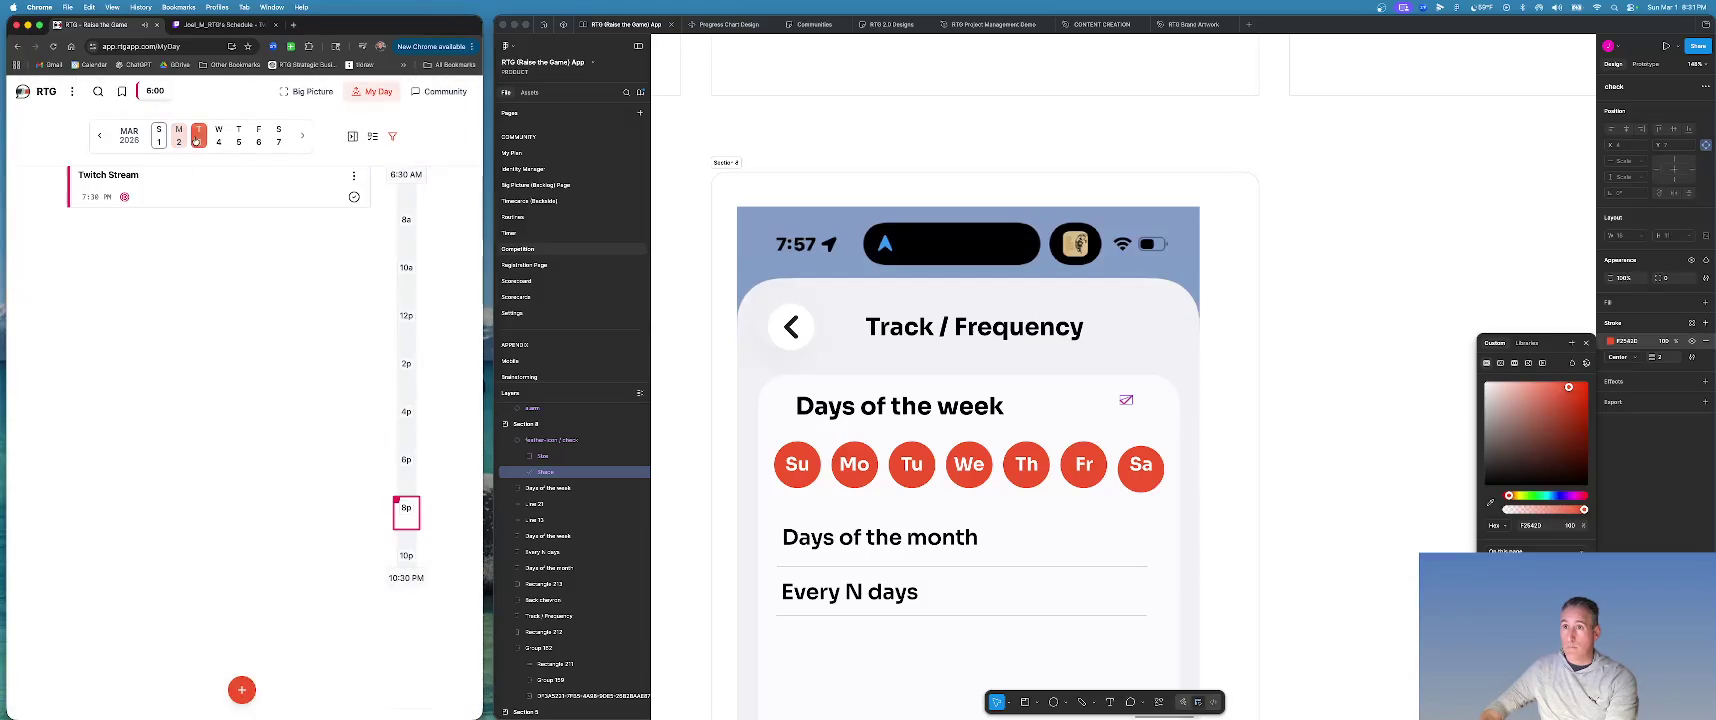
pyautogui.click(352, 178)
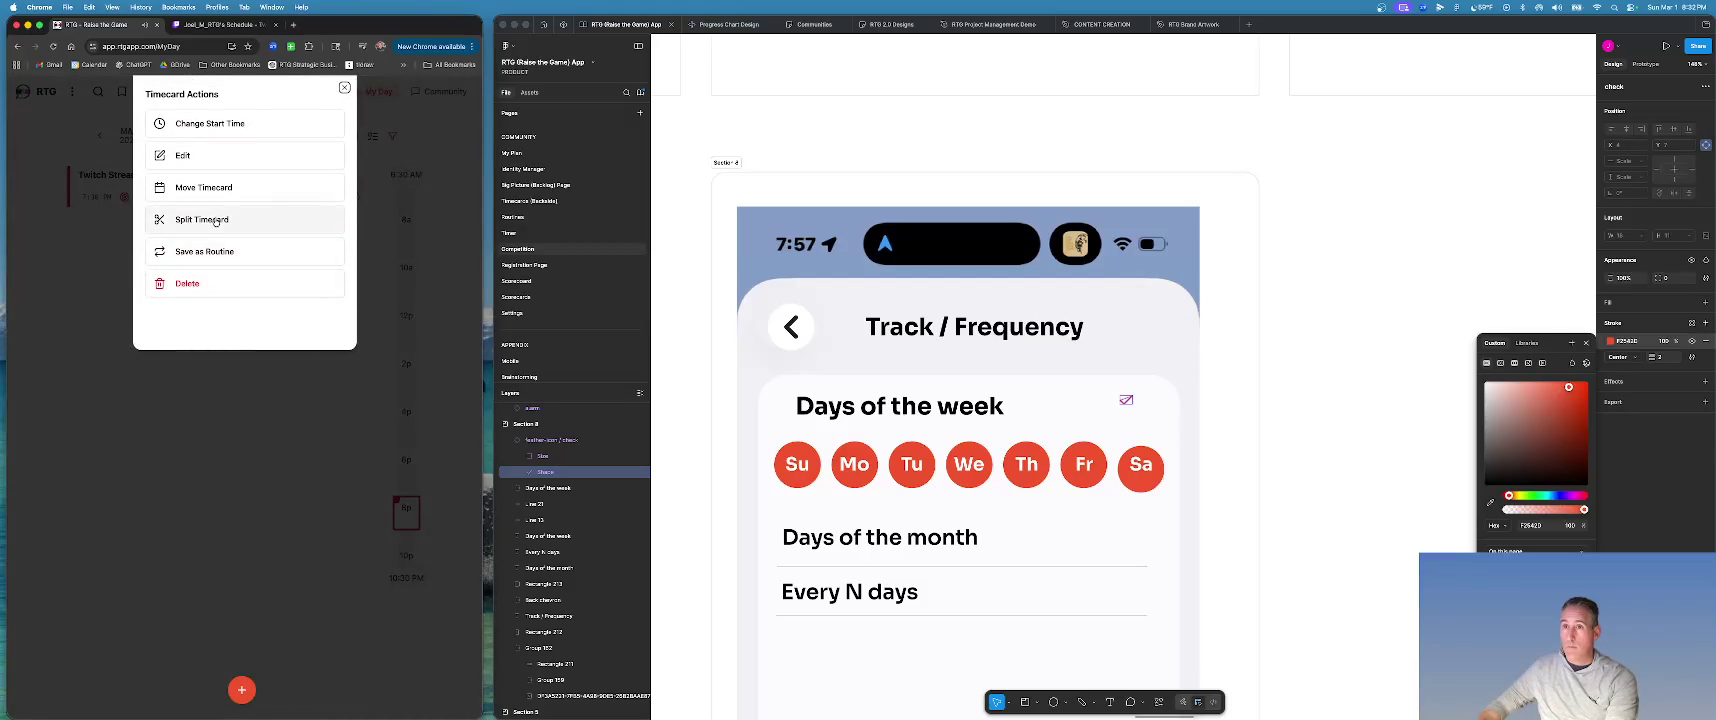
pyautogui.click(219, 254)
pyautogui.scroll(1, 240, 267)
pyautogui.click(181, 370)
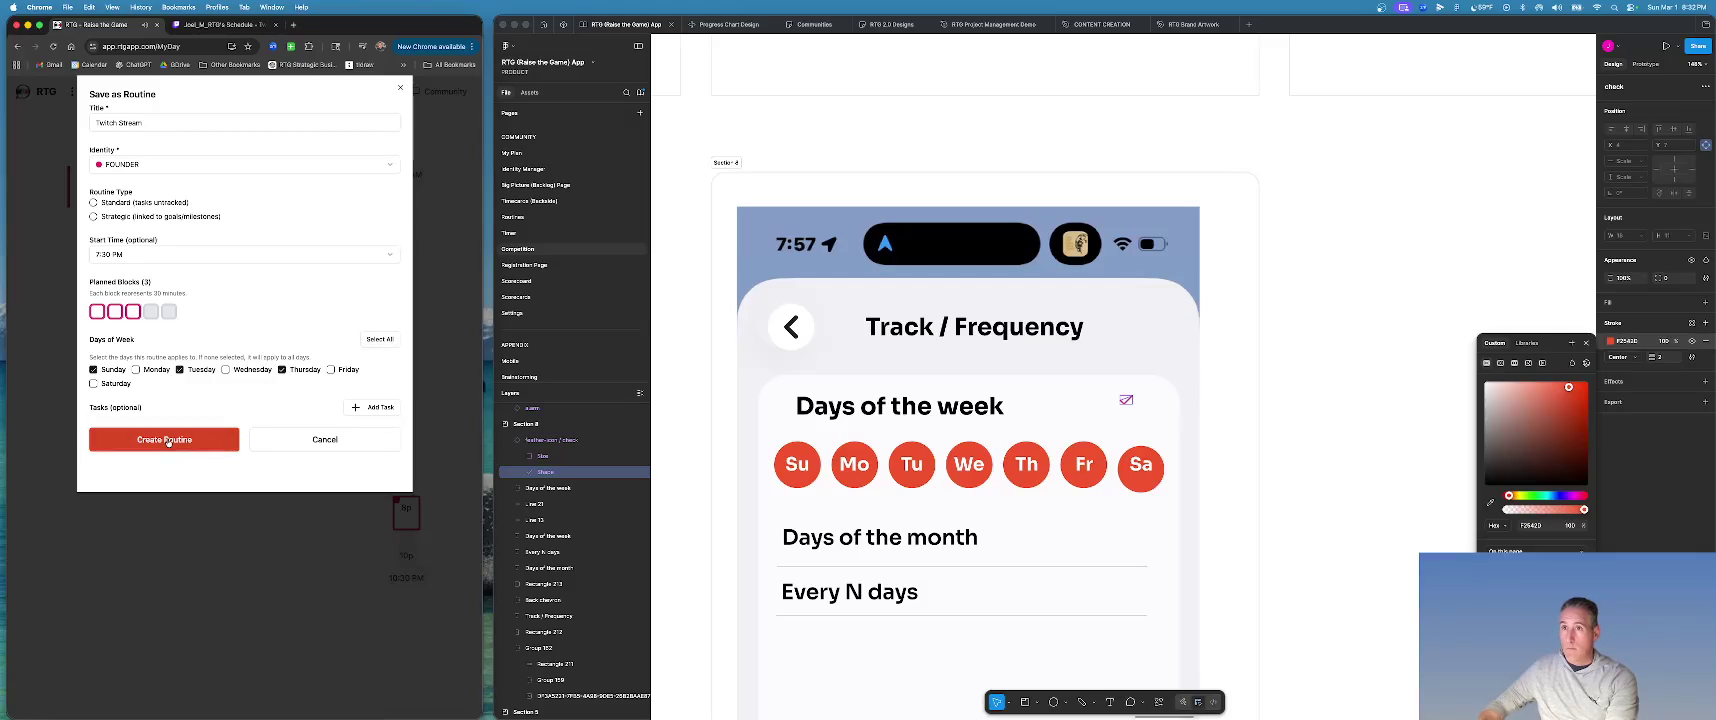
# Create Twitch Stream as a Strategic routine linked to the 4,220+ paying users goal.
pyautogui.click(93, 216)
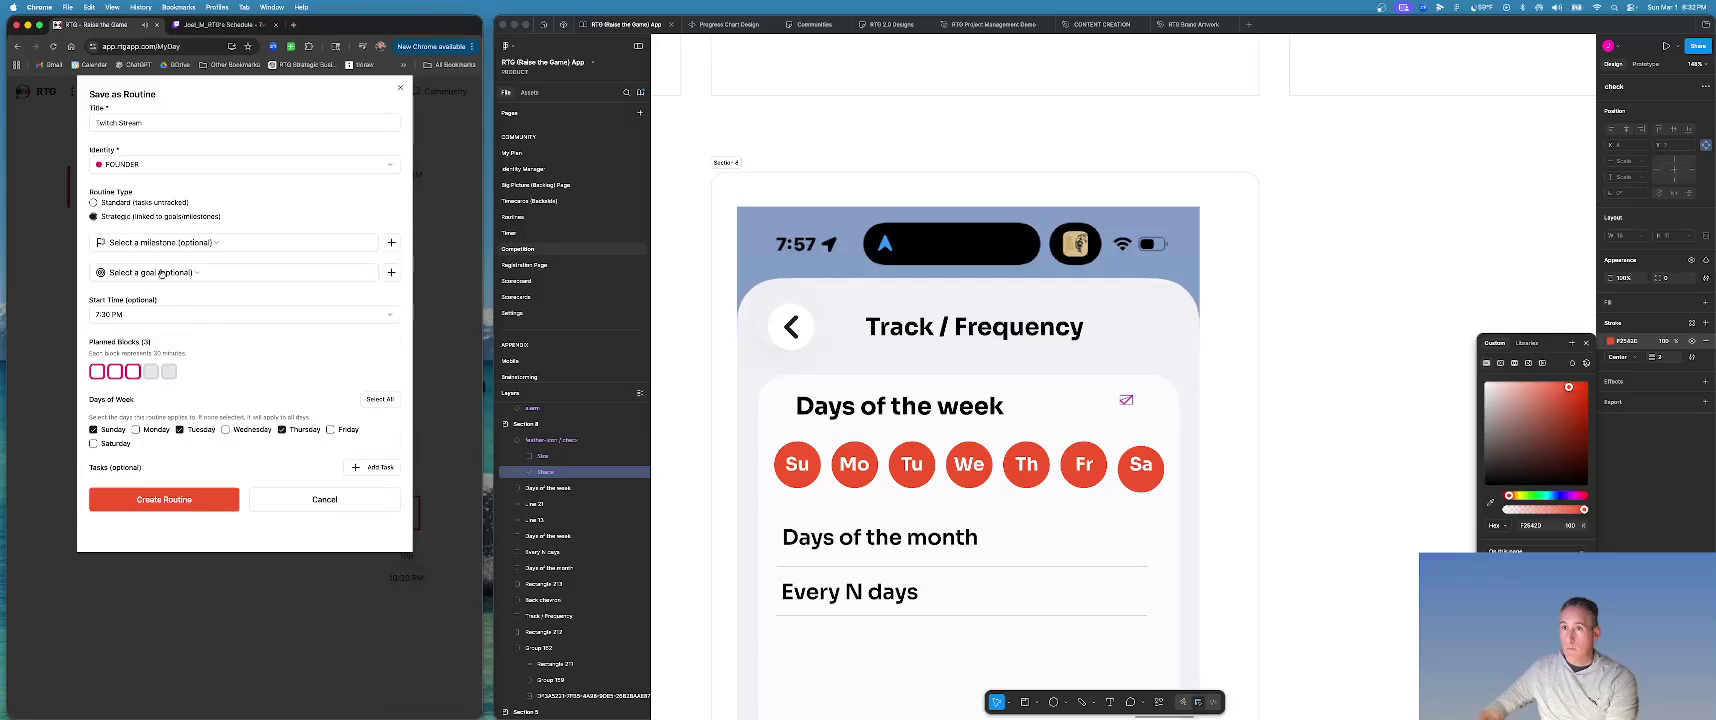
pyautogui.click(200, 249)
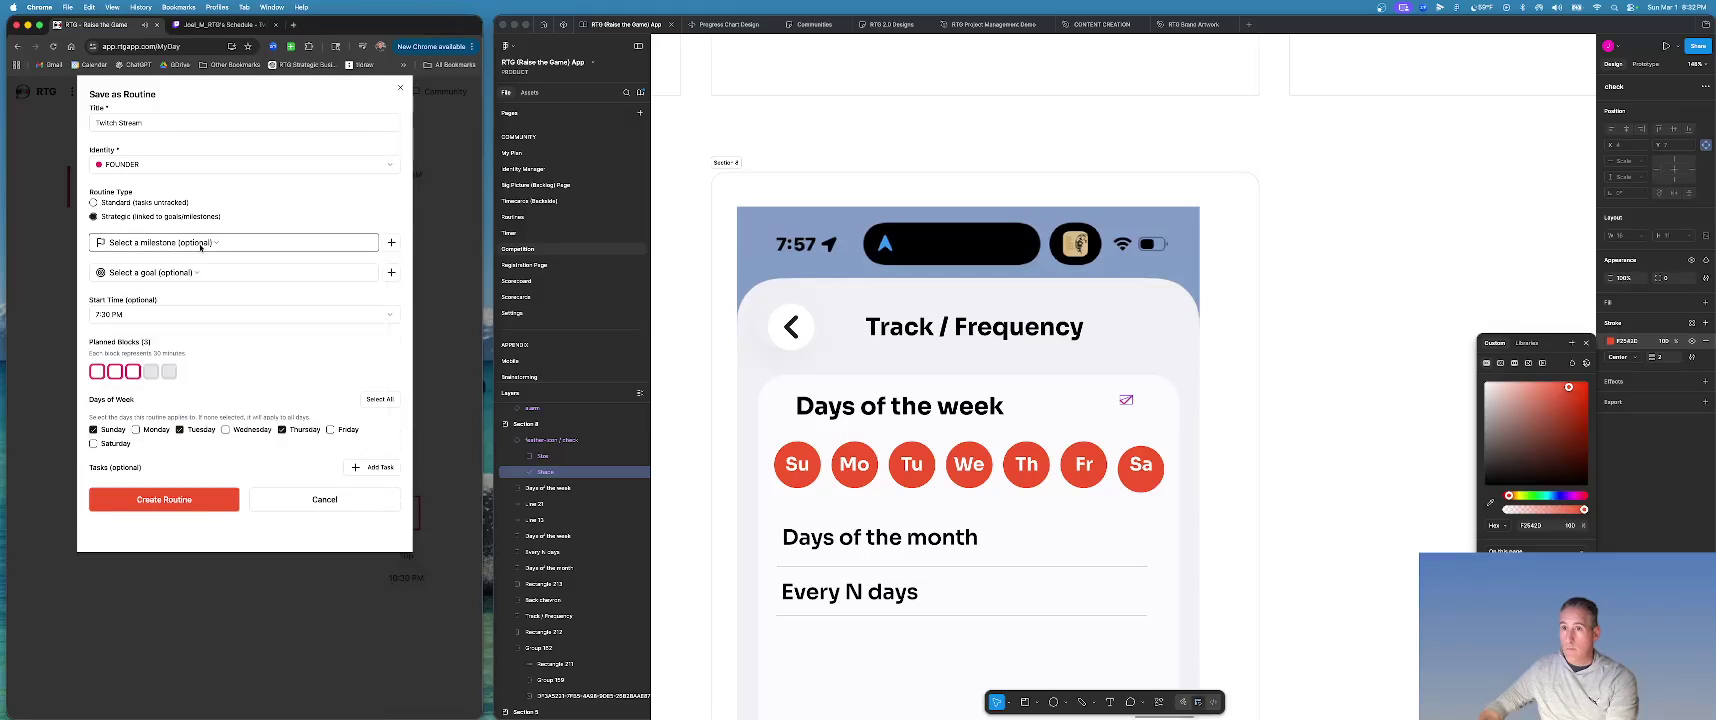
pyautogui.click(193, 280)
pyautogui.click(181, 311)
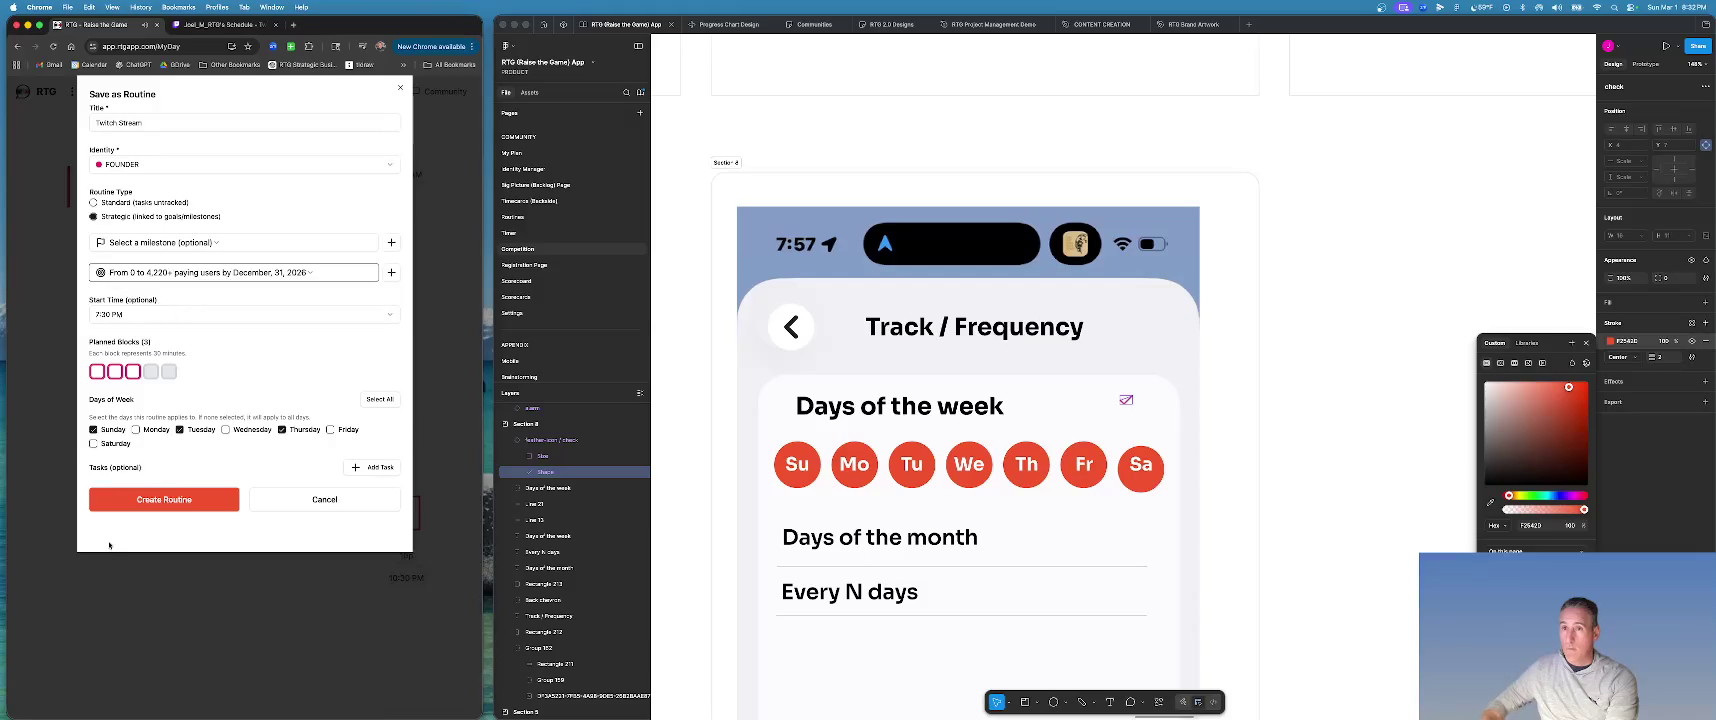
pyautogui.click(166, 503)
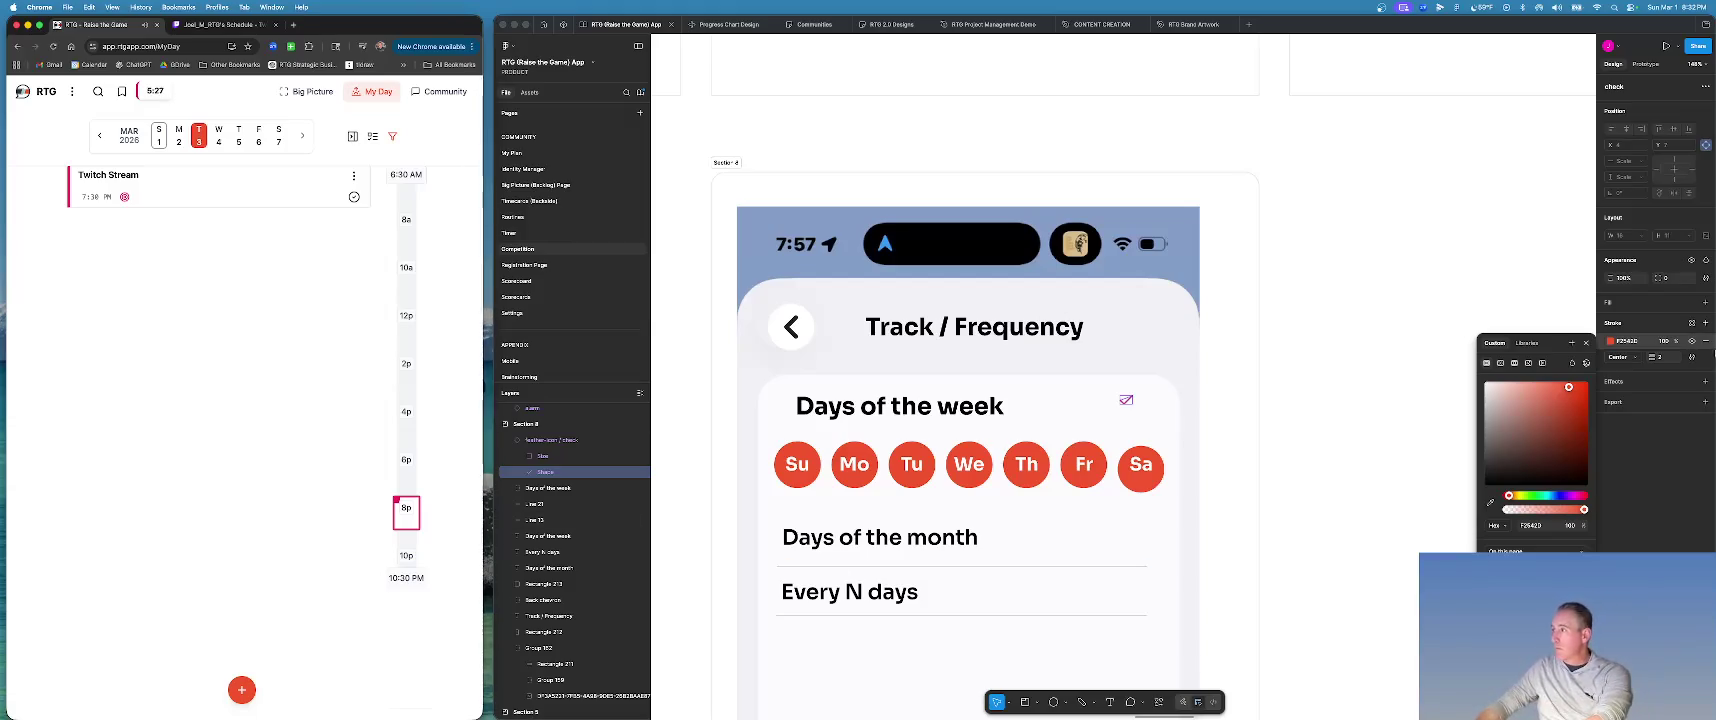
# Give the checkmark shape a stroke weight of 8.
pyautogui.click(1668, 360)
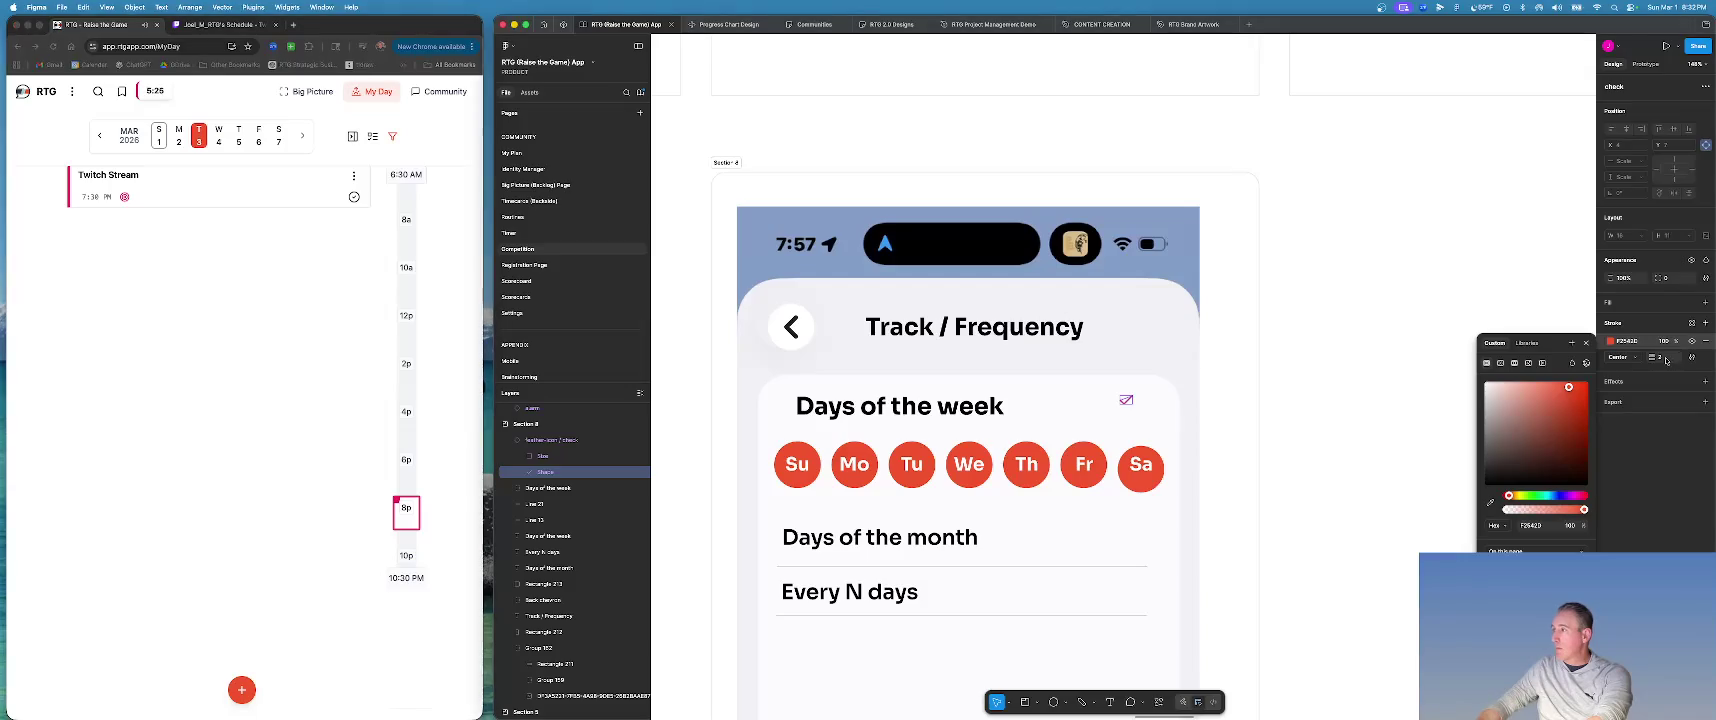
pyautogui.write('8')
pyautogui.press('Return')
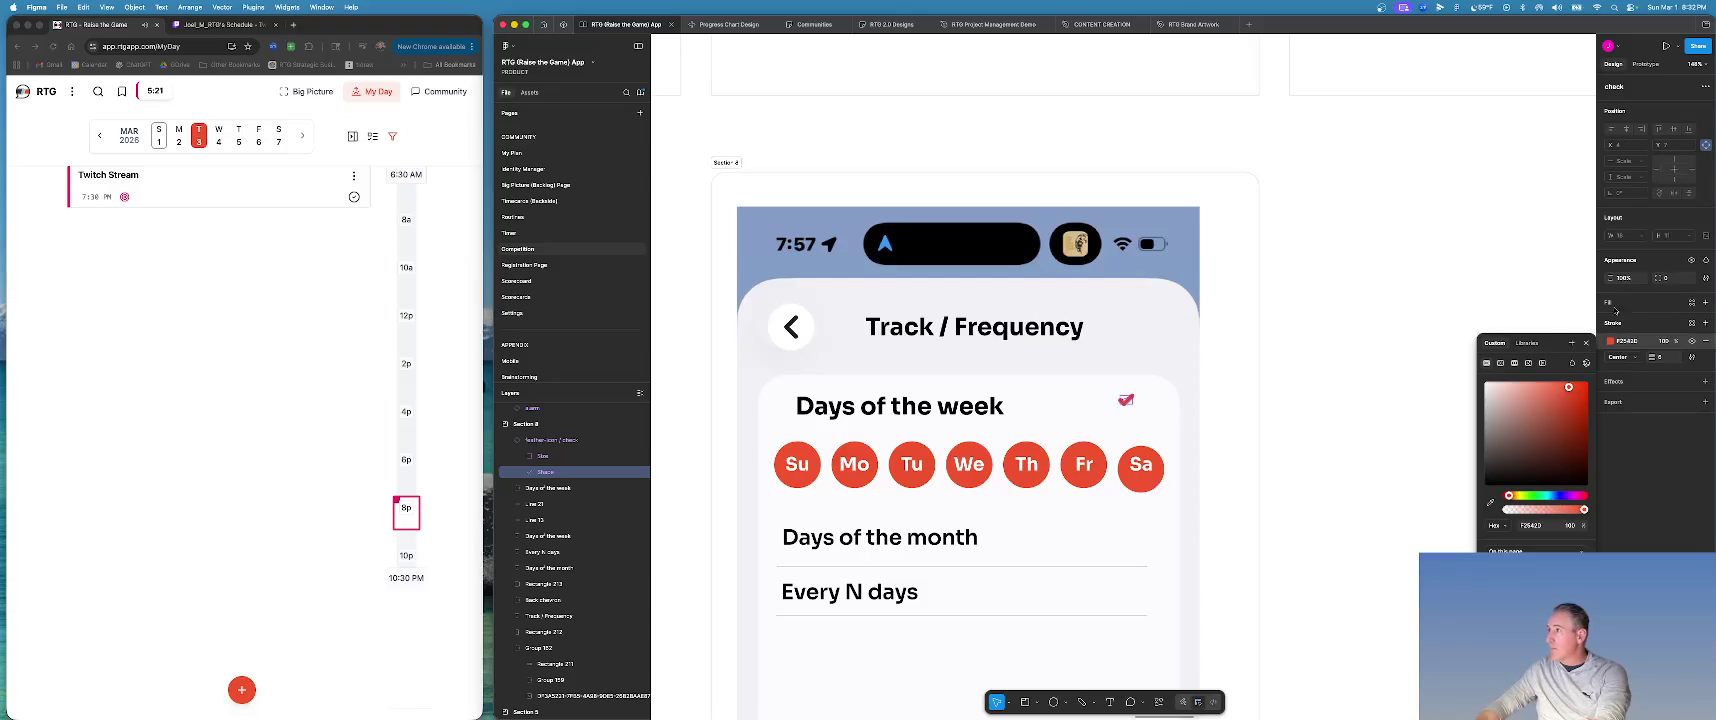
# Select the check icon frame and resize it, trying 64×64 then 48×48.
pyautogui.press('Escape')
pyautogui.press('Escape')
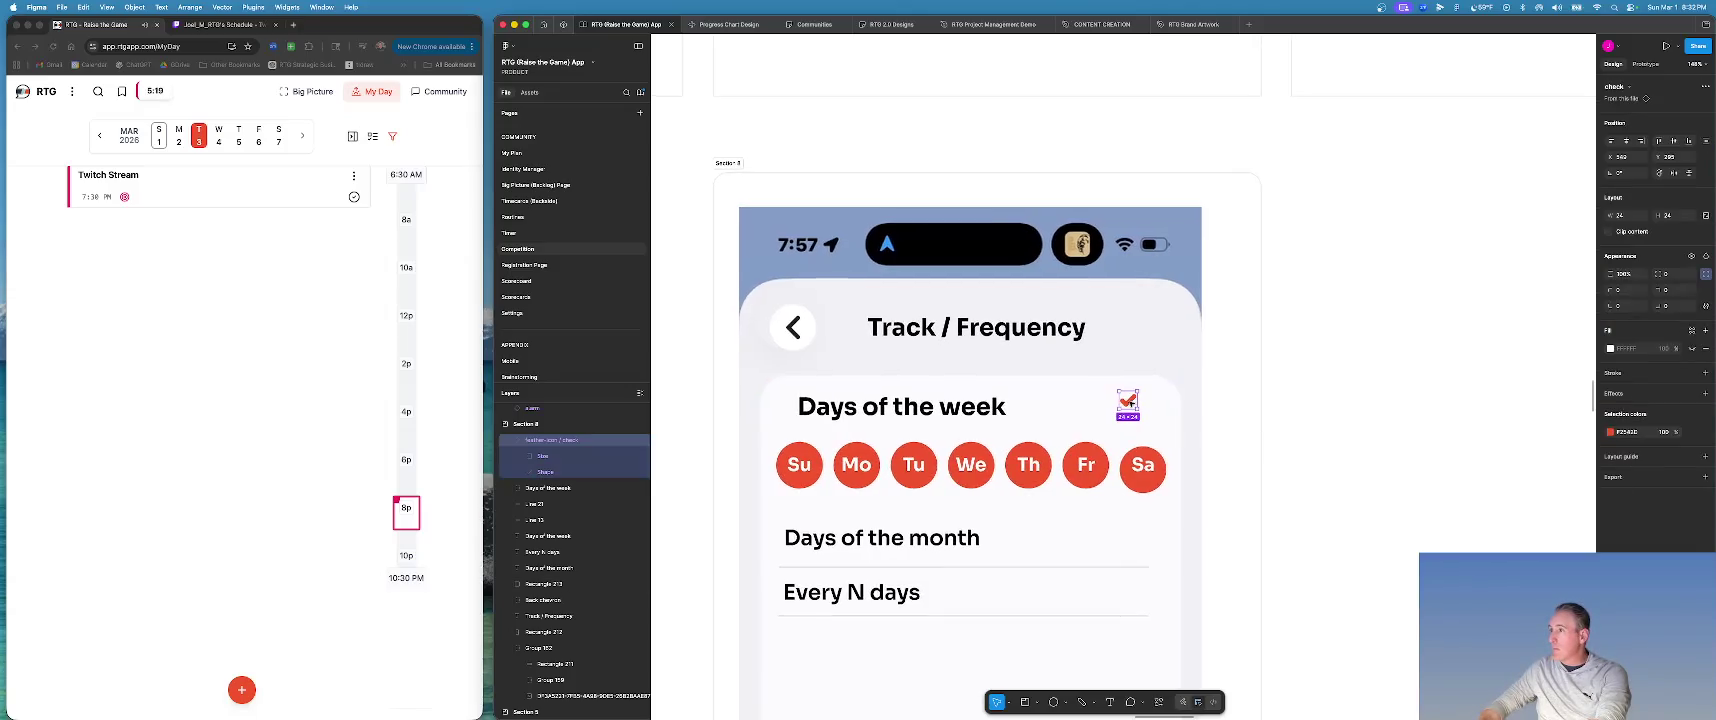
pyautogui.click(1628, 214)
pyautogui.write('8')
pyautogui.press('Tab')
pyautogui.press('Return')
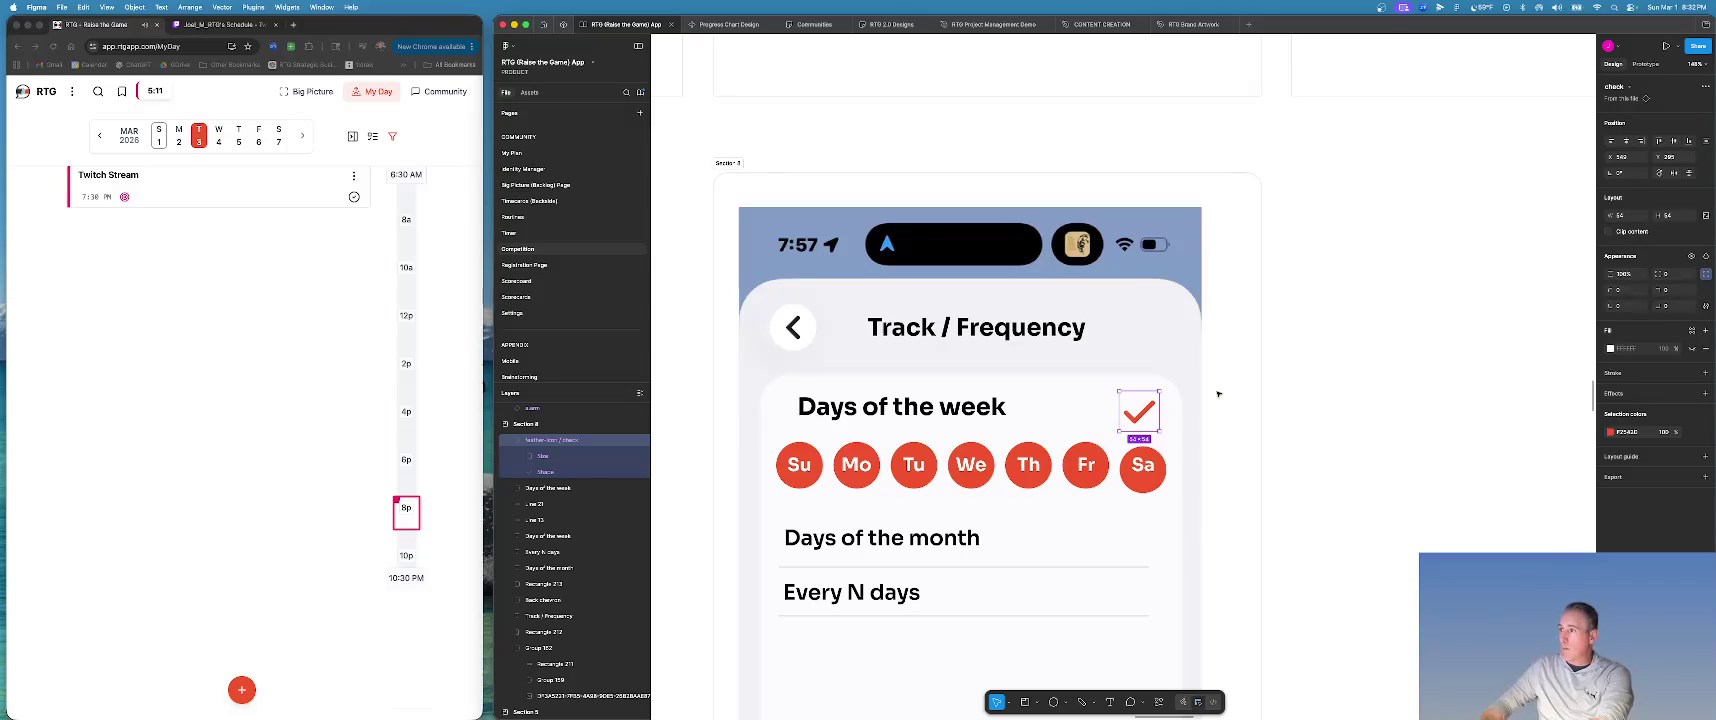
pyautogui.moveTo(1153, 411); pyautogui.dragTo(1147, 401)
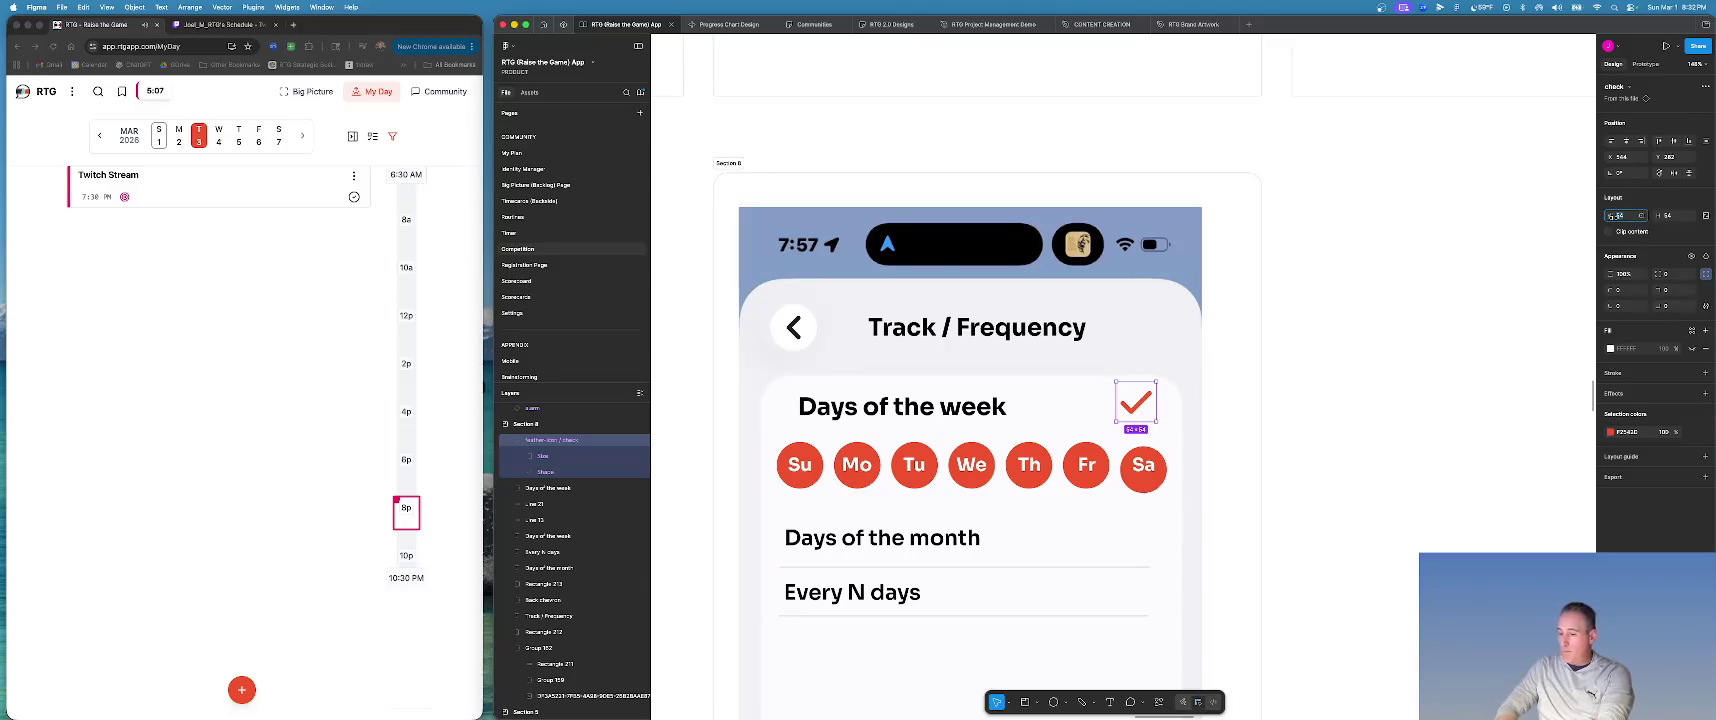
pyautogui.write('48')
pyautogui.press('Return')
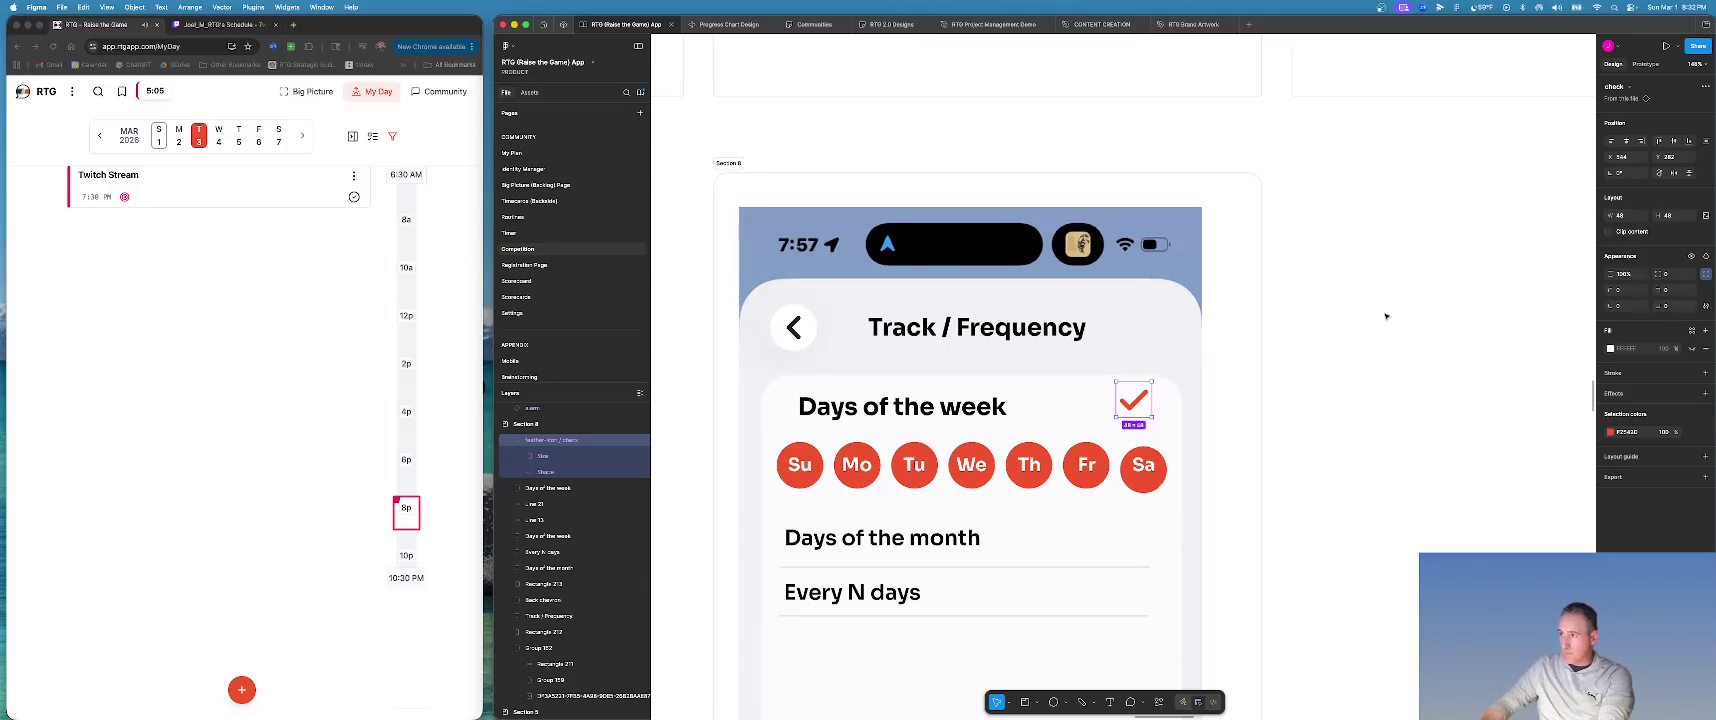
# Position the checkmark beside Days of the week and set it to 44×44.
pyautogui.moveTo(1132, 400); pyautogui.dragTo(1126, 410)
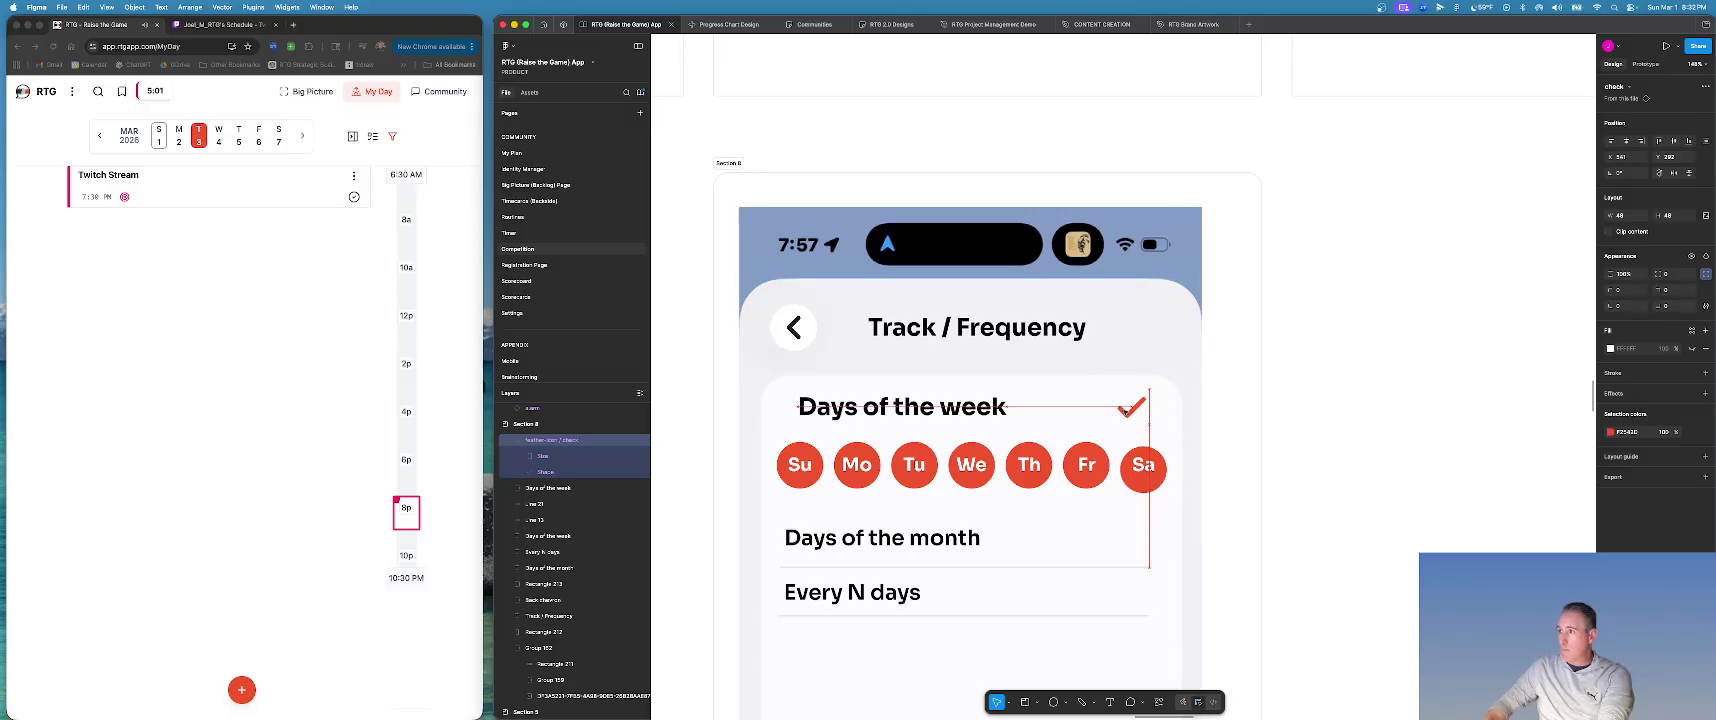
pyautogui.moveTo(1126, 410); pyautogui.dragTo(1125, 410)
pyautogui.scroll(-2, 1125, 410)
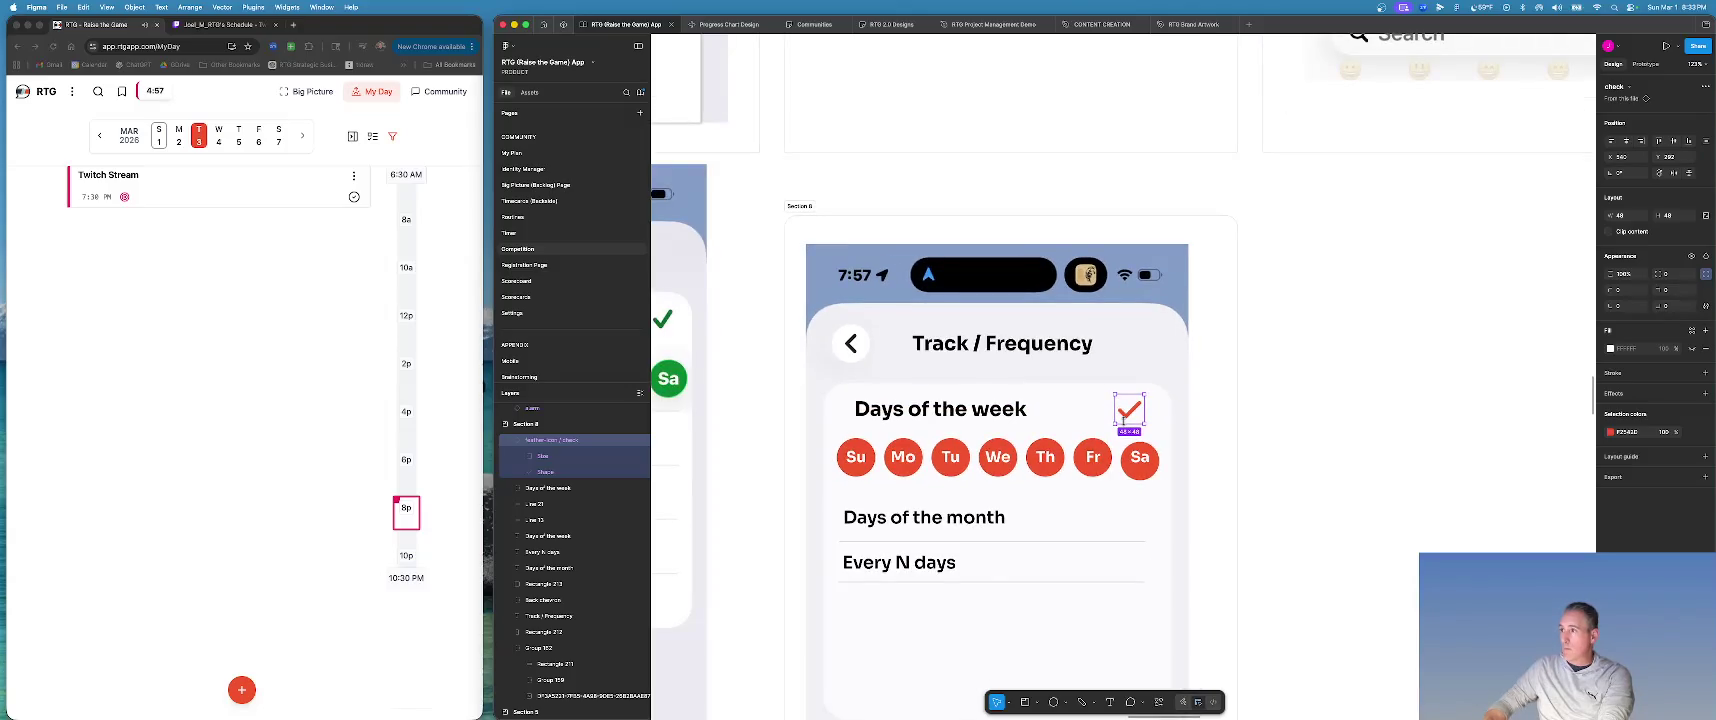
pyautogui.scroll(-2, 1127, 418)
pyautogui.moveTo(1130, 415); pyautogui.dragTo(1134, 413)
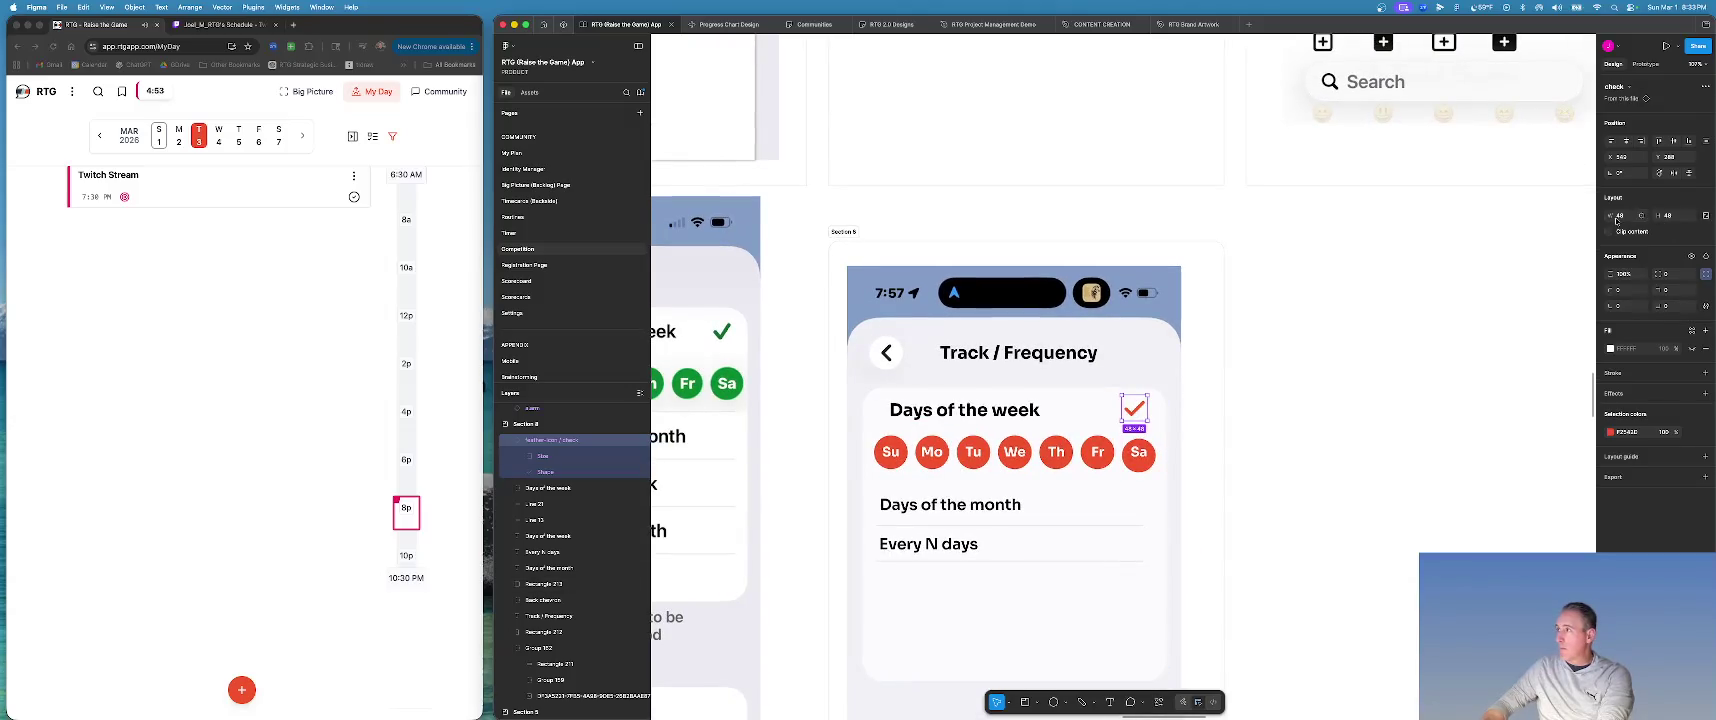
pyautogui.write('44')
pyautogui.press('Tab')
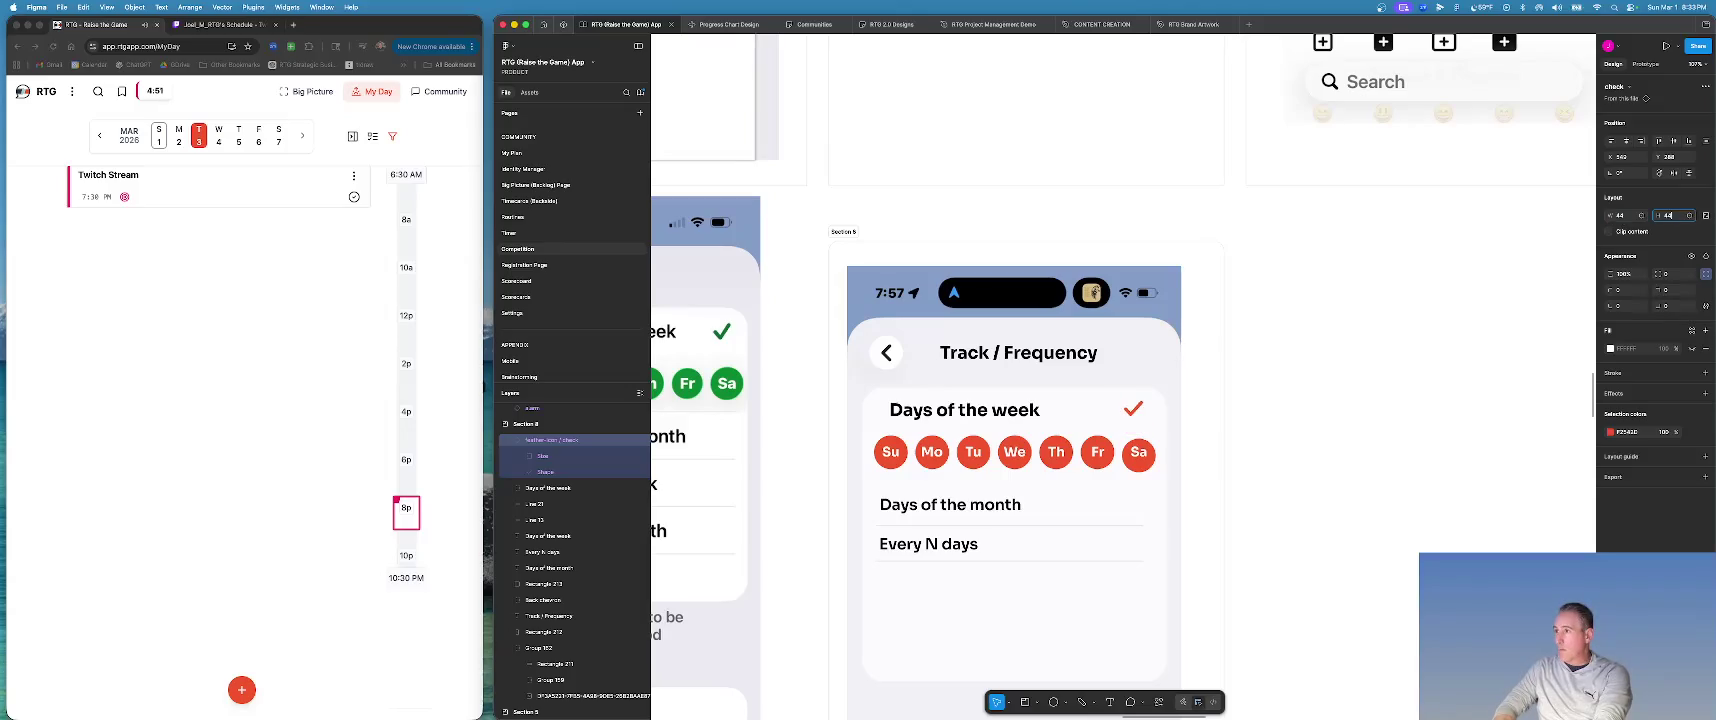
pyautogui.press('Return')
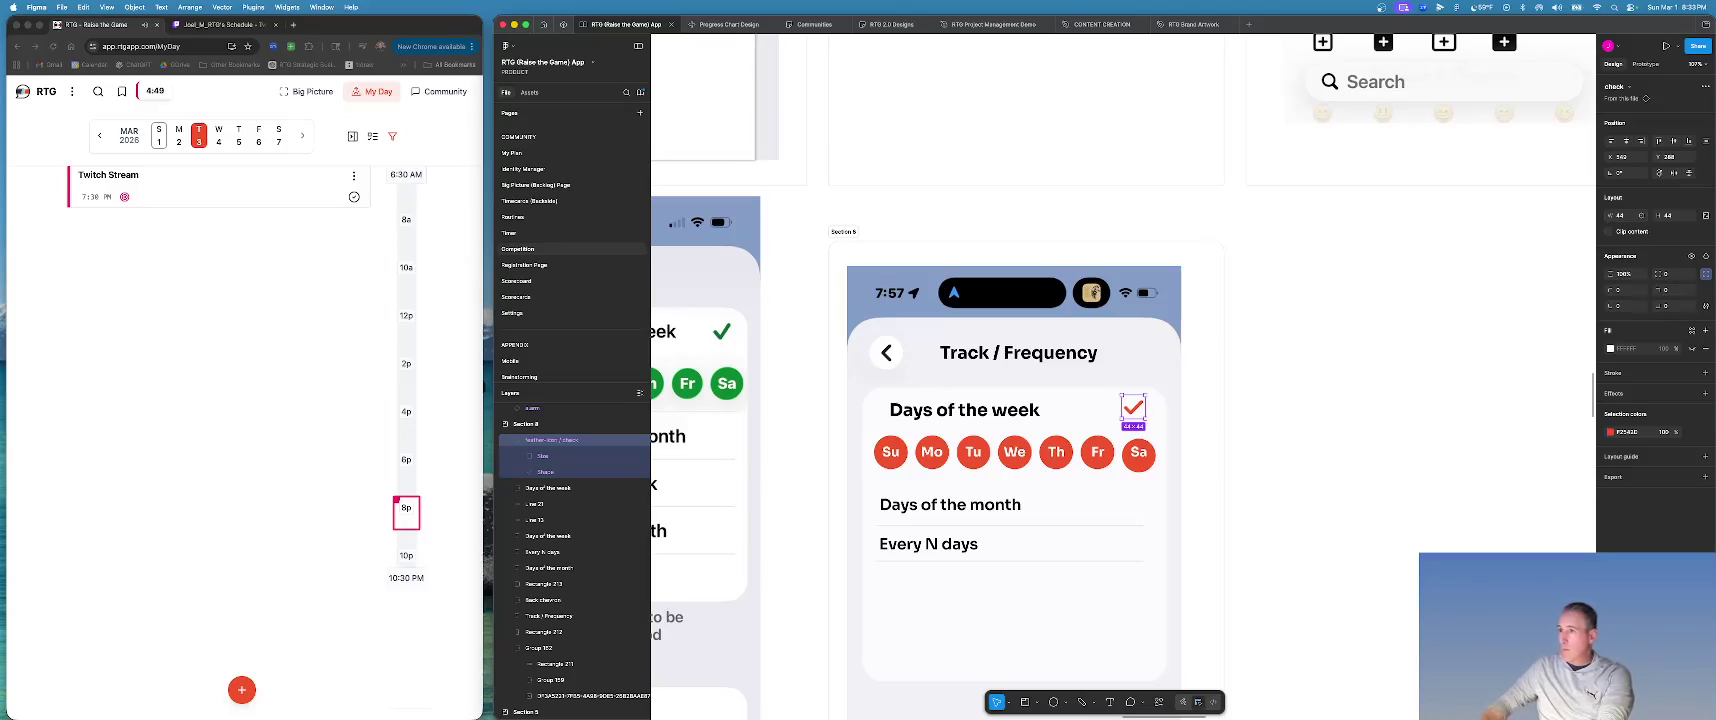
pyautogui.click(1238, 463)
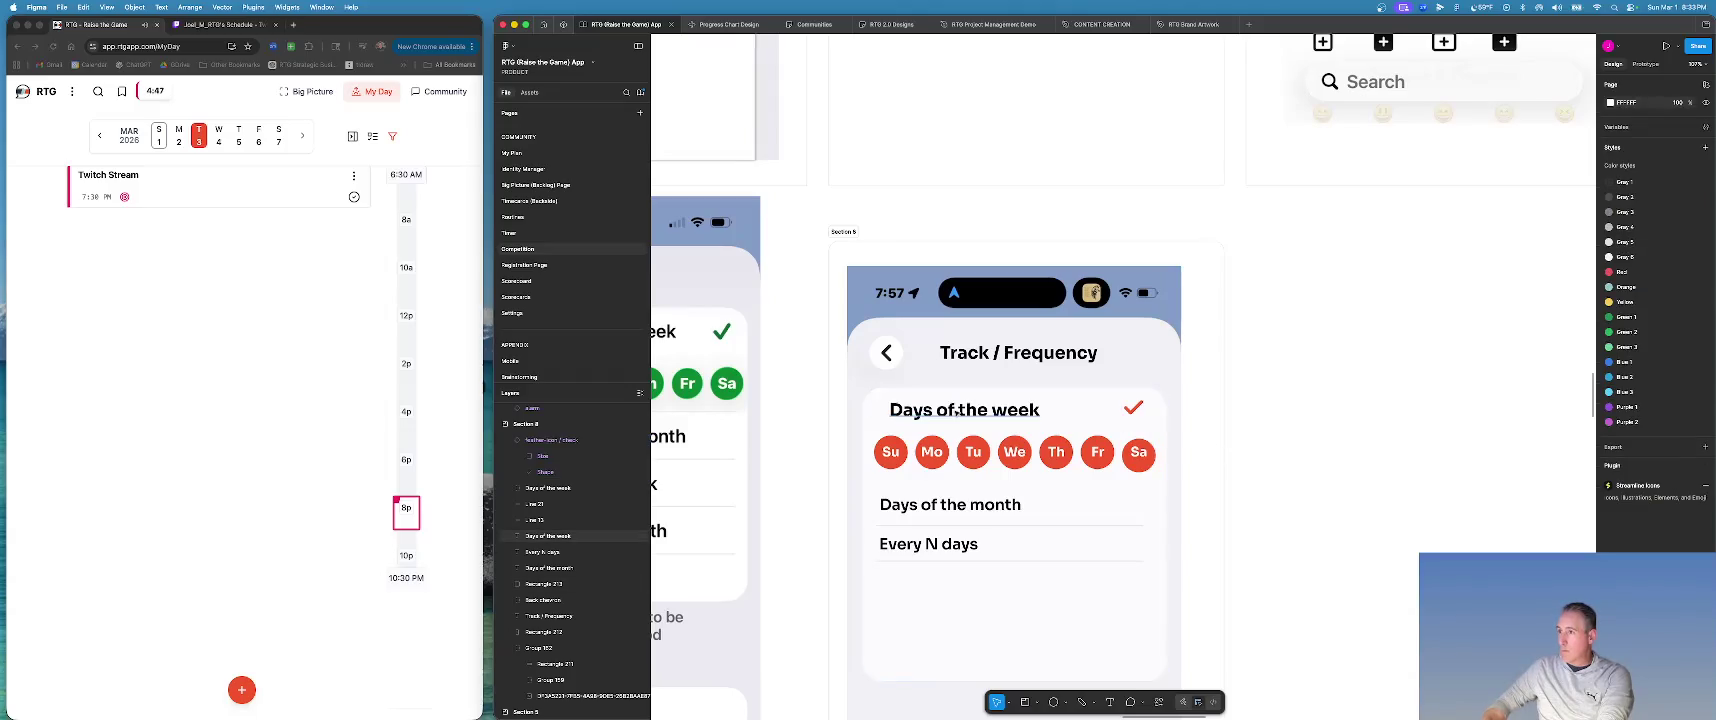
# Nudge the Days of the week text slightly left.
pyautogui.scroll(-5, 974, 414)
pyautogui.scroll(-3, 974, 414)
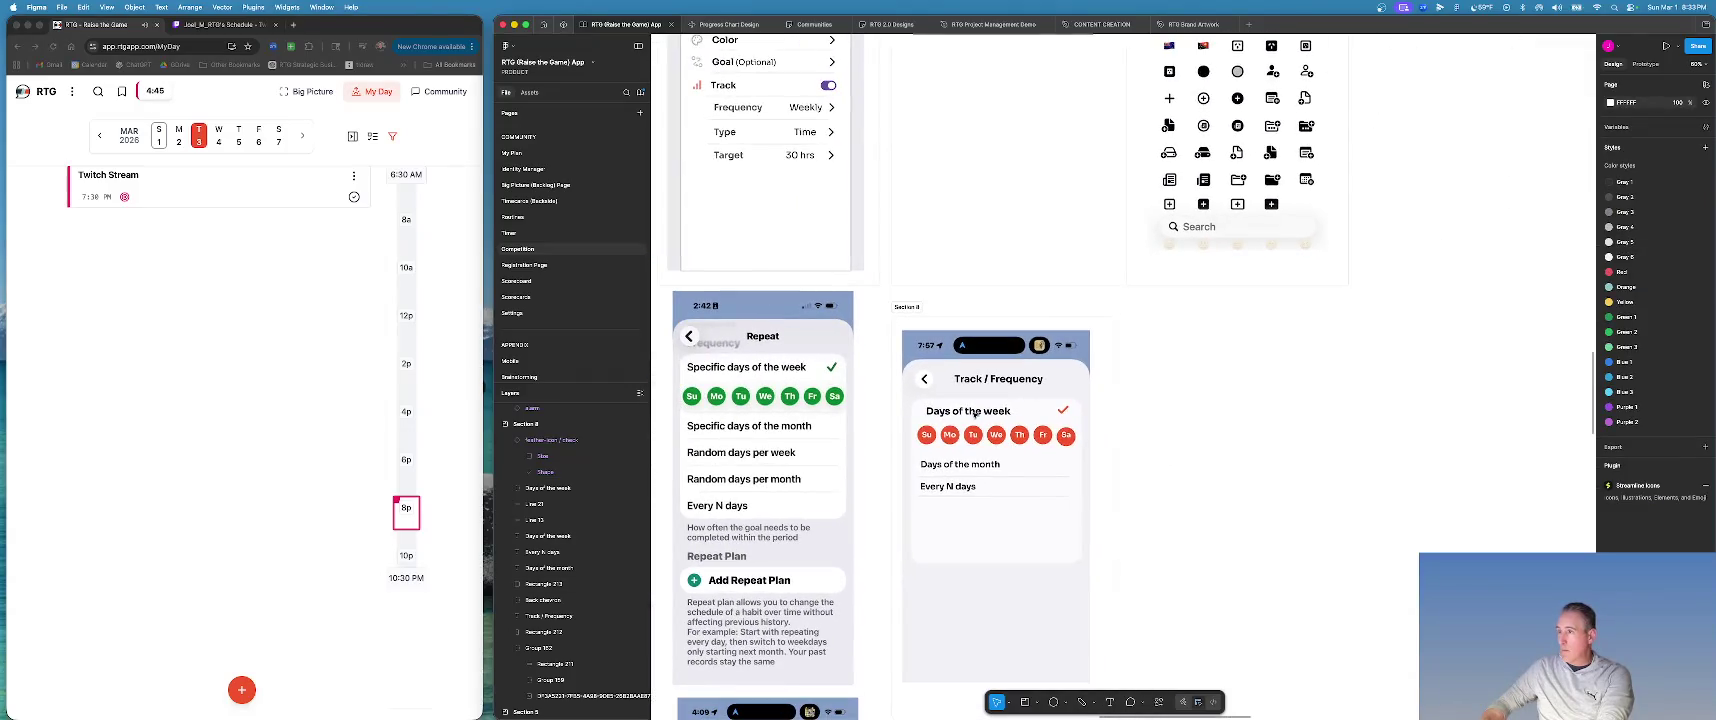
pyautogui.scroll(2, 974, 414)
pyautogui.scroll(1, 974, 414)
pyautogui.click(975, 412)
pyautogui.press('Left')
pyautogui.press('Left')
pyautogui.press('Left')
pyautogui.press('Left')
pyautogui.press('Left')
pyautogui.press('Left')
pyautogui.press('Left')
pyautogui.press('Left')
pyautogui.press('Left')
pyautogui.press('Left')
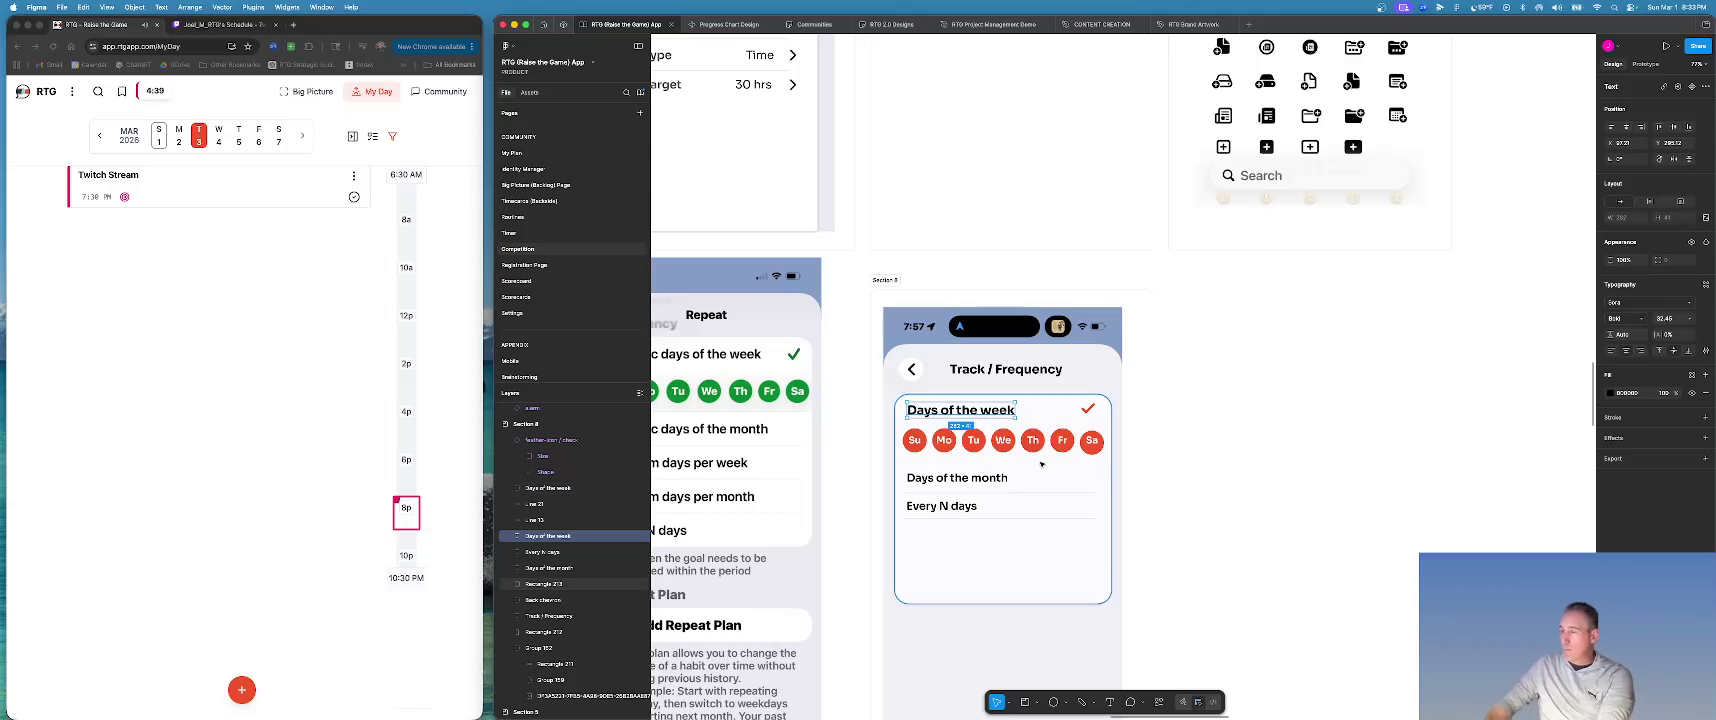
pyautogui.press('Escape')
# Drag the card rectangle's bottom up so it ends below Every N days.
pyautogui.scroll(-5, 1041, 463)
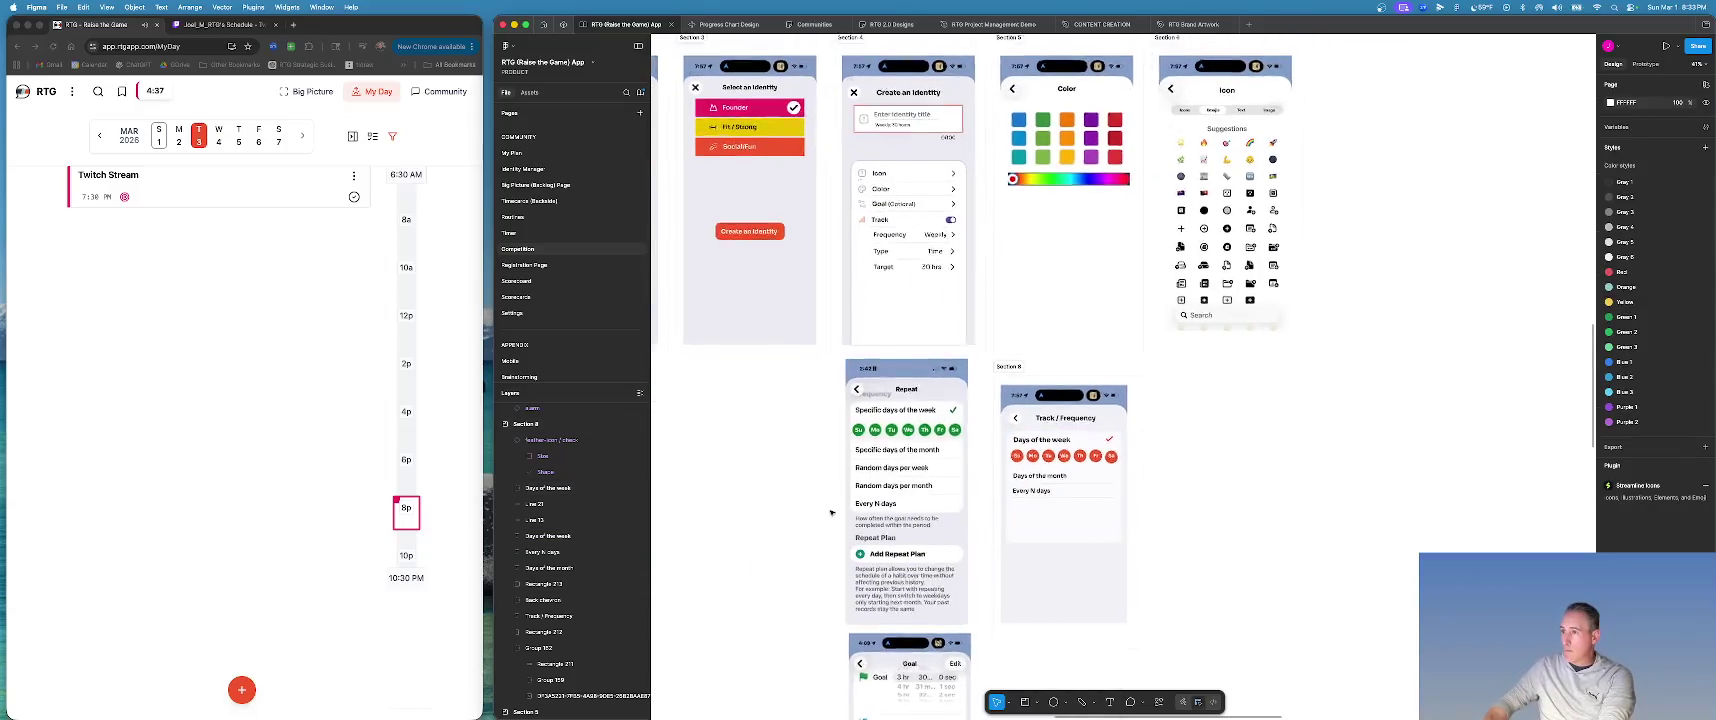
pyautogui.scroll(5, 830, 512)
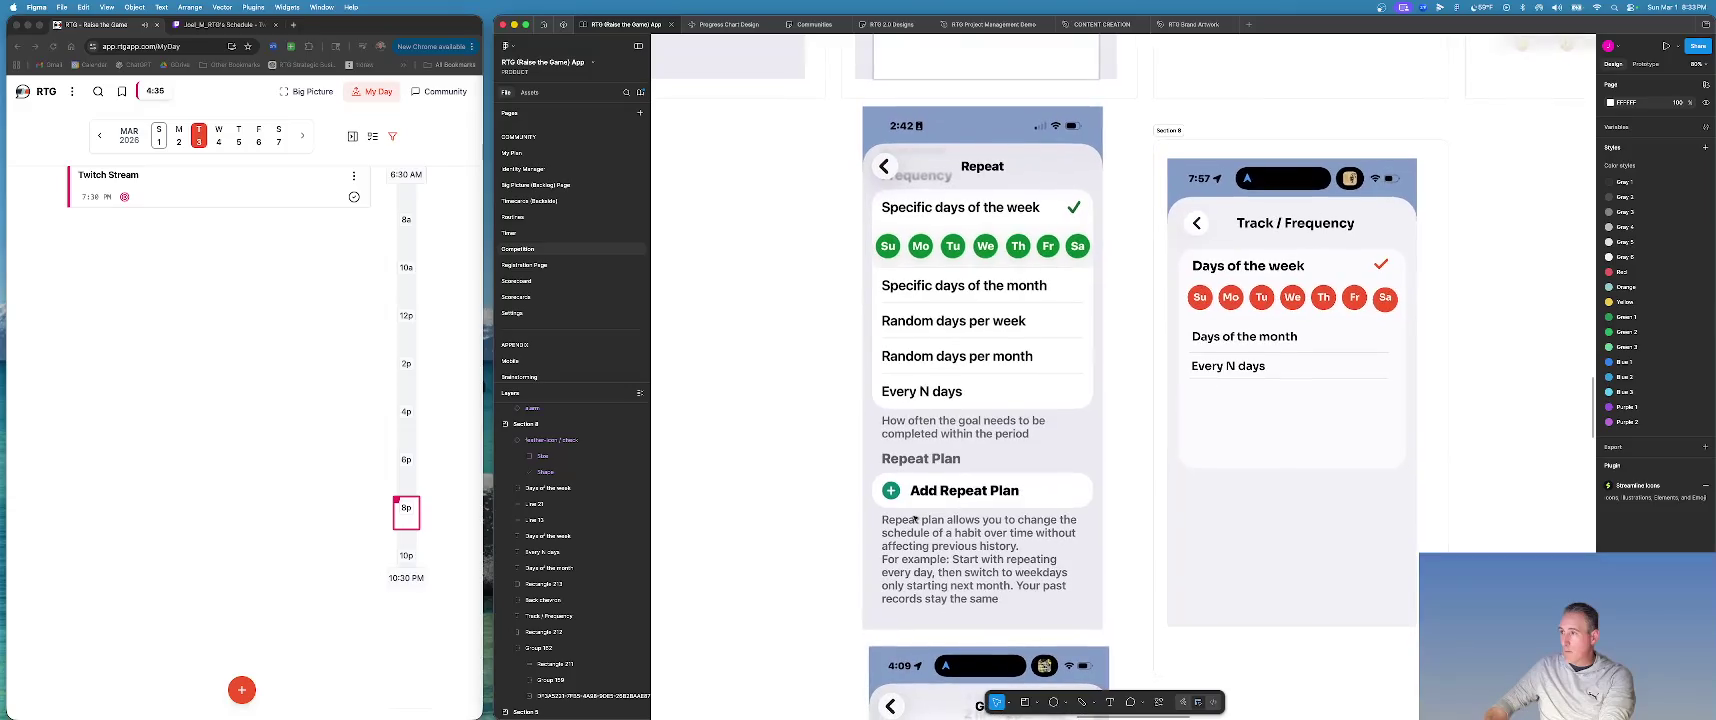
pyautogui.hscroll(3, 914, 518)
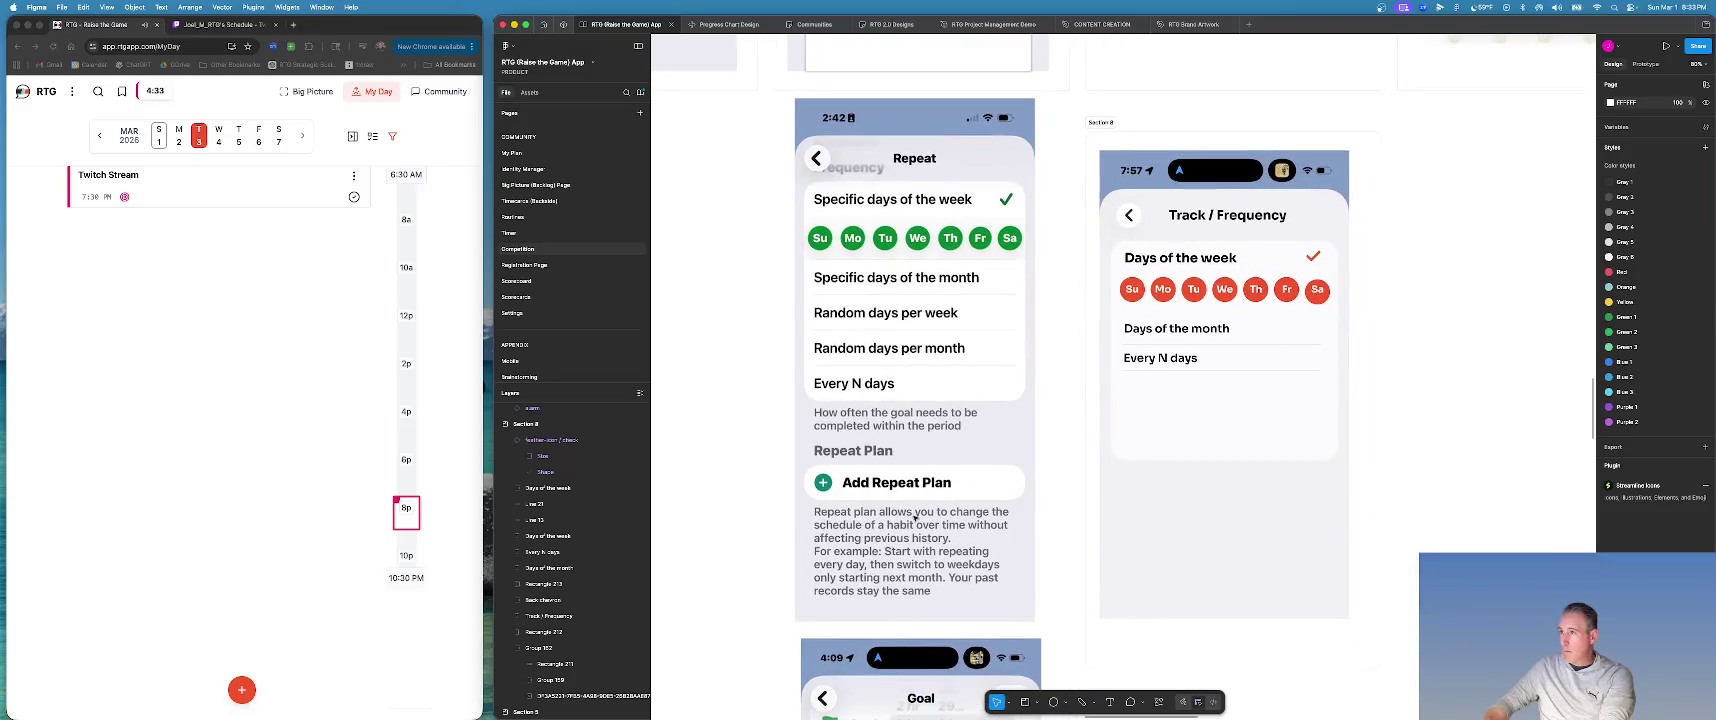
pyautogui.hscroll(2, 914, 518)
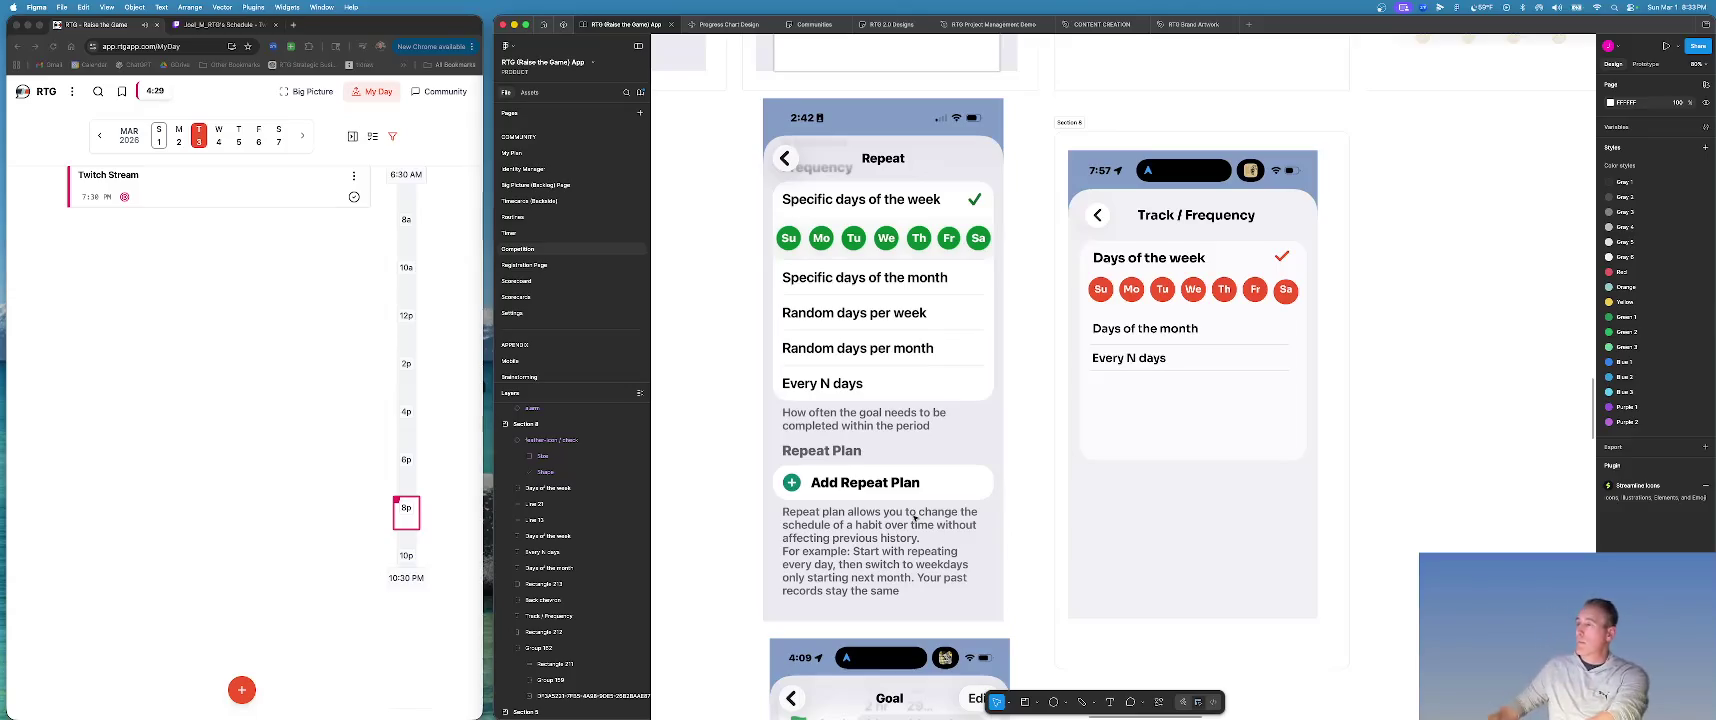
pyautogui.hscroll(1, 1000, 480)
pyautogui.click(1154, 460)
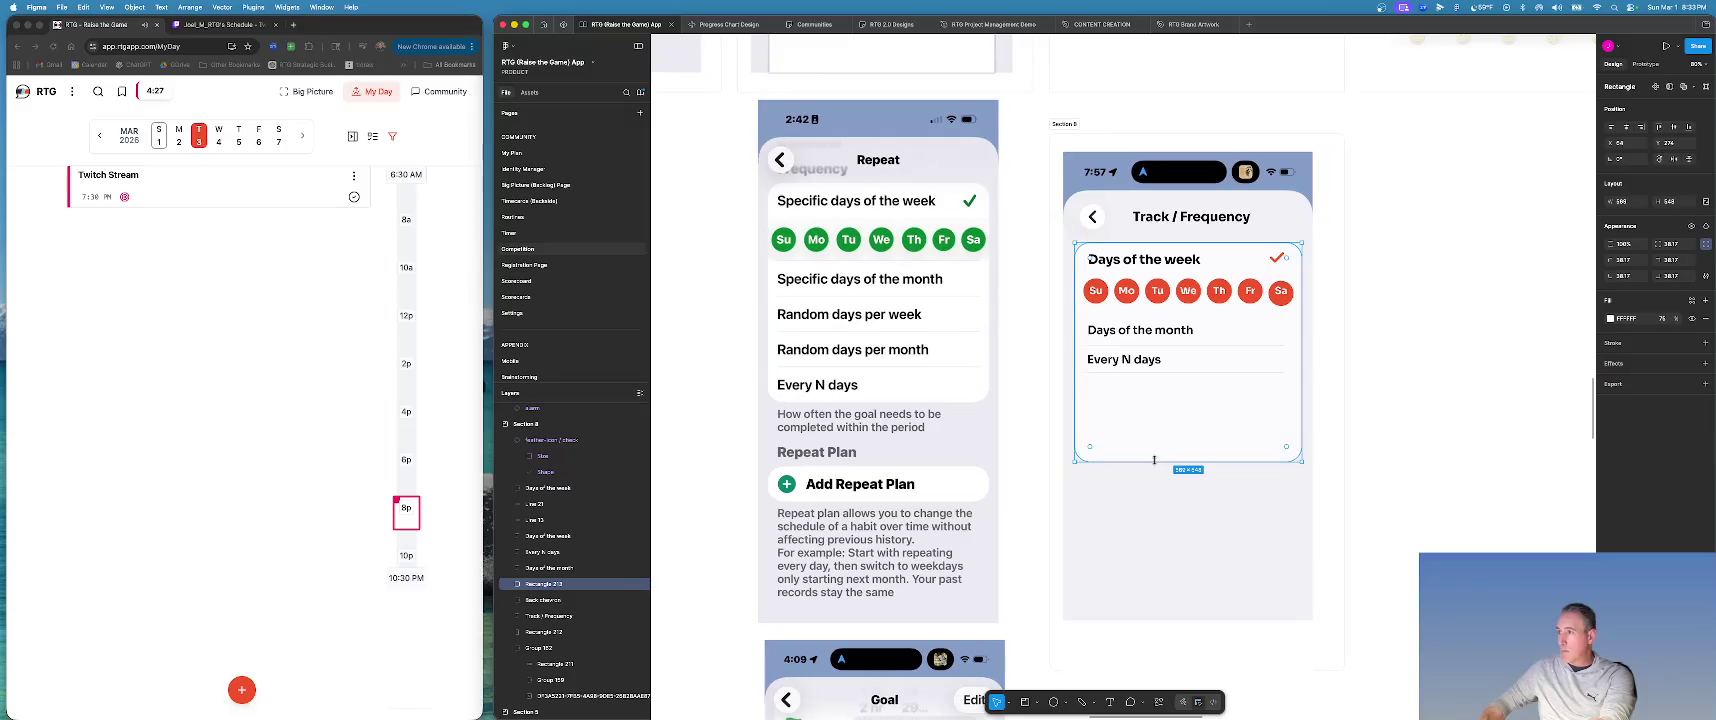
pyautogui.moveTo(1154, 460); pyautogui.dragTo(1161, 390)
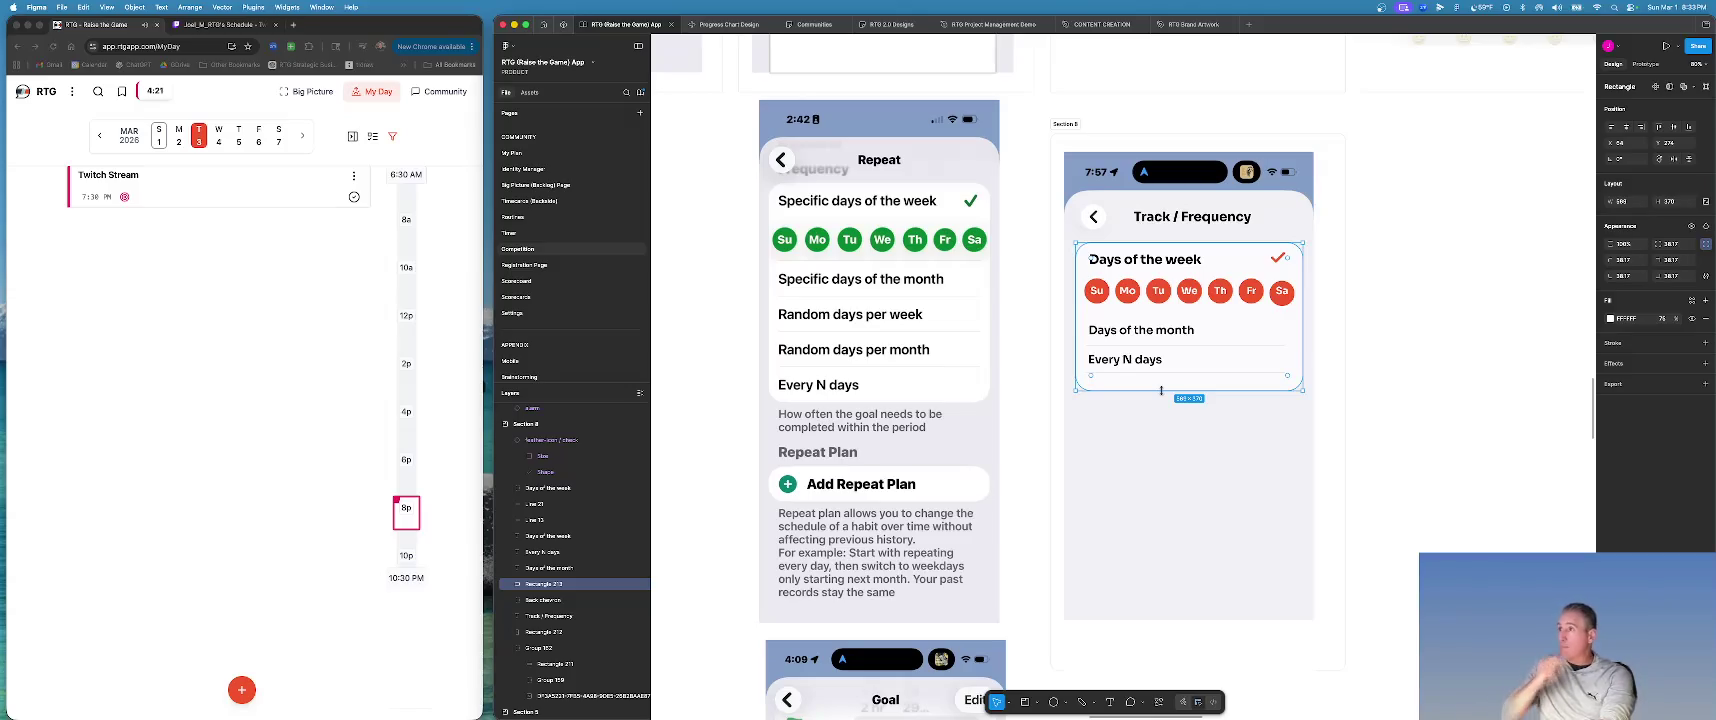
pyautogui.hscroll(-3, 1161, 390)
pyautogui.scroll(5, 1180, 420)
pyautogui.scroll(-5, 1200, 450)
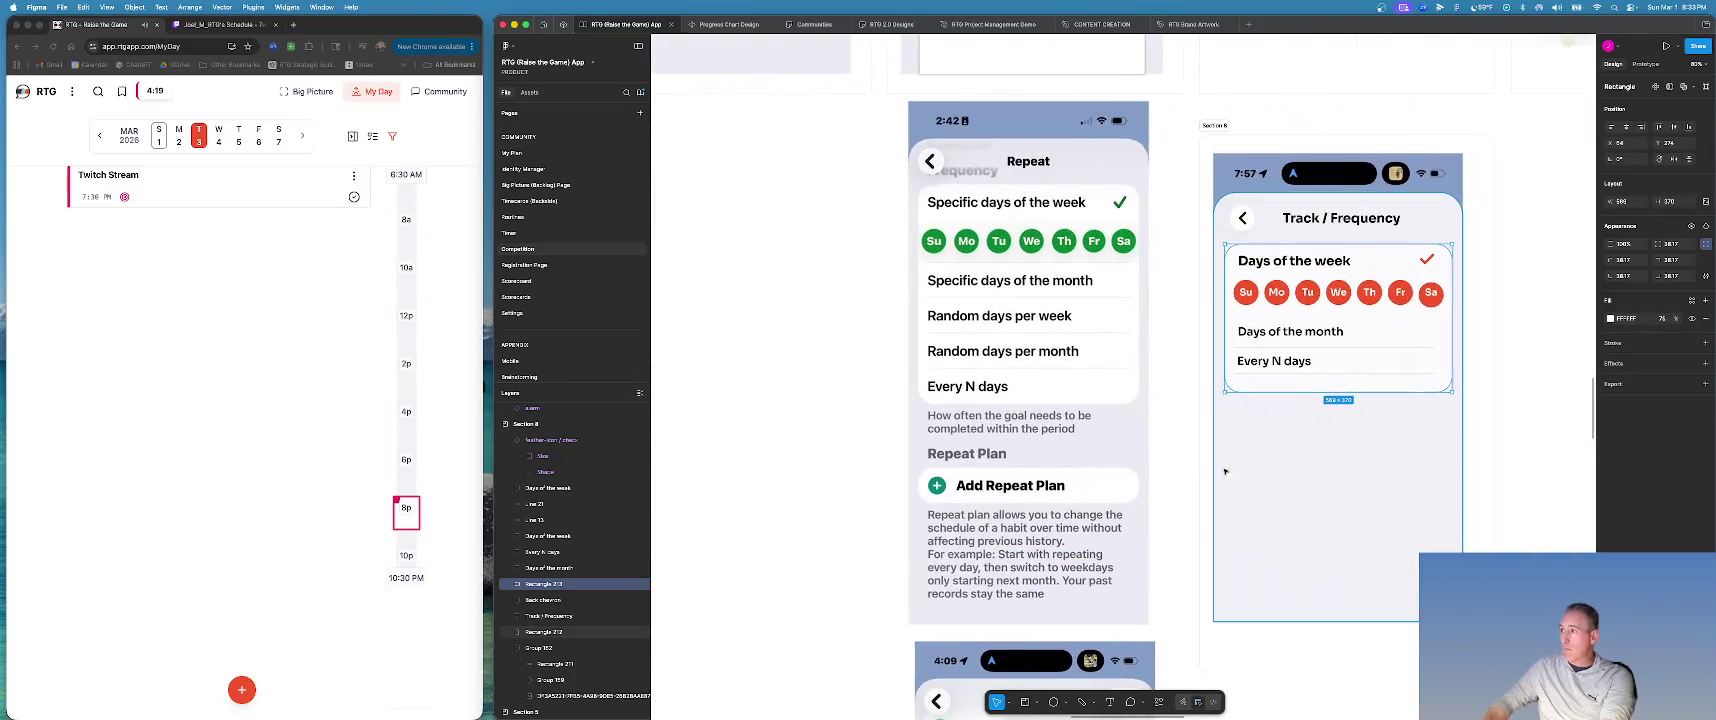
# Type 'The days of the week when you intend to work on this identity' below the card.
pyautogui.click(1213, 473)
pyautogui.hscroll(1, 1230, 440)
pyautogui.press('t')
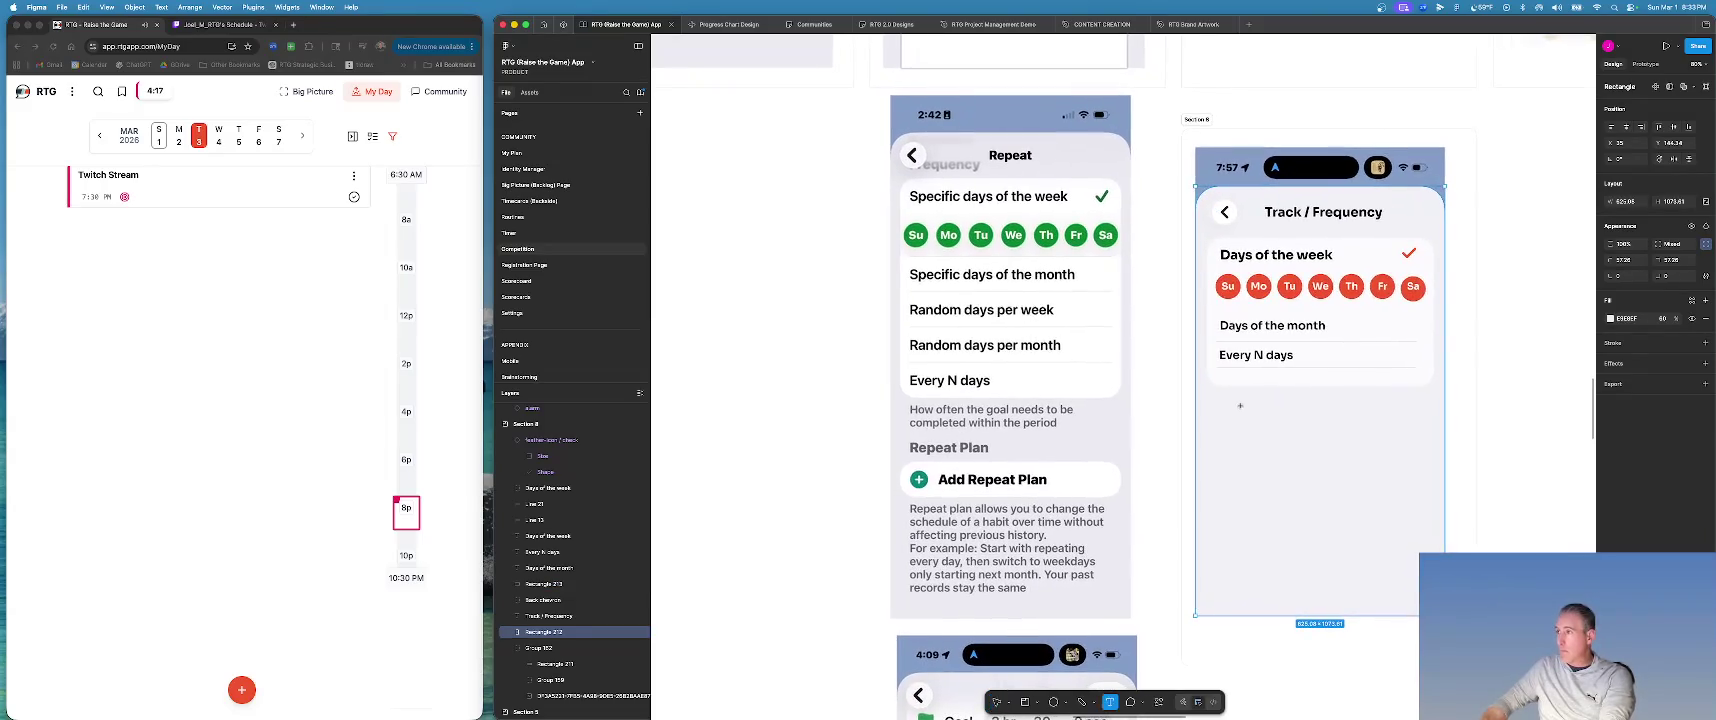
pyautogui.click(1243, 403)
pyautogui.write('Hwo')
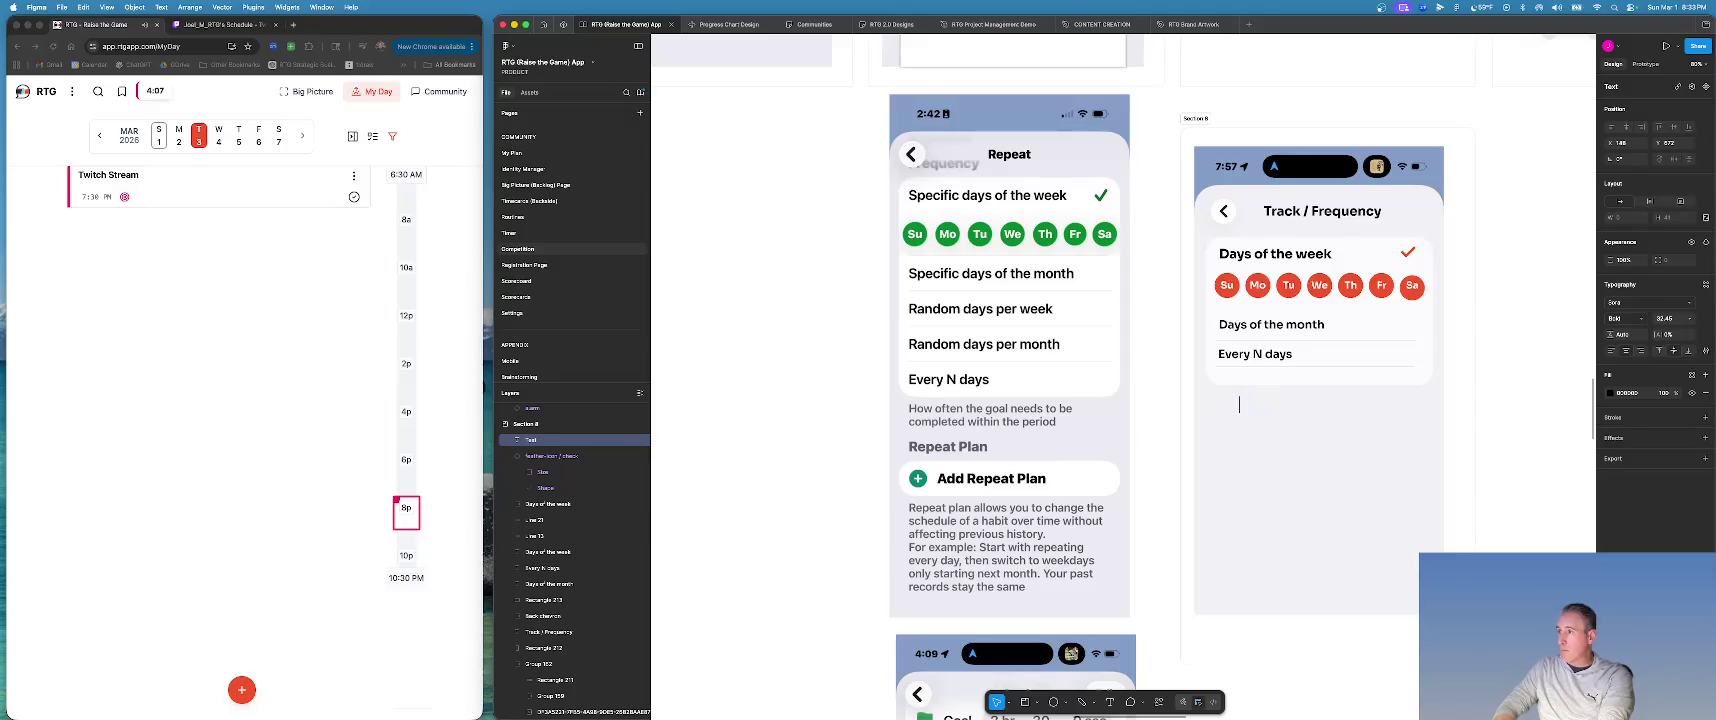
pyautogui.write('of')
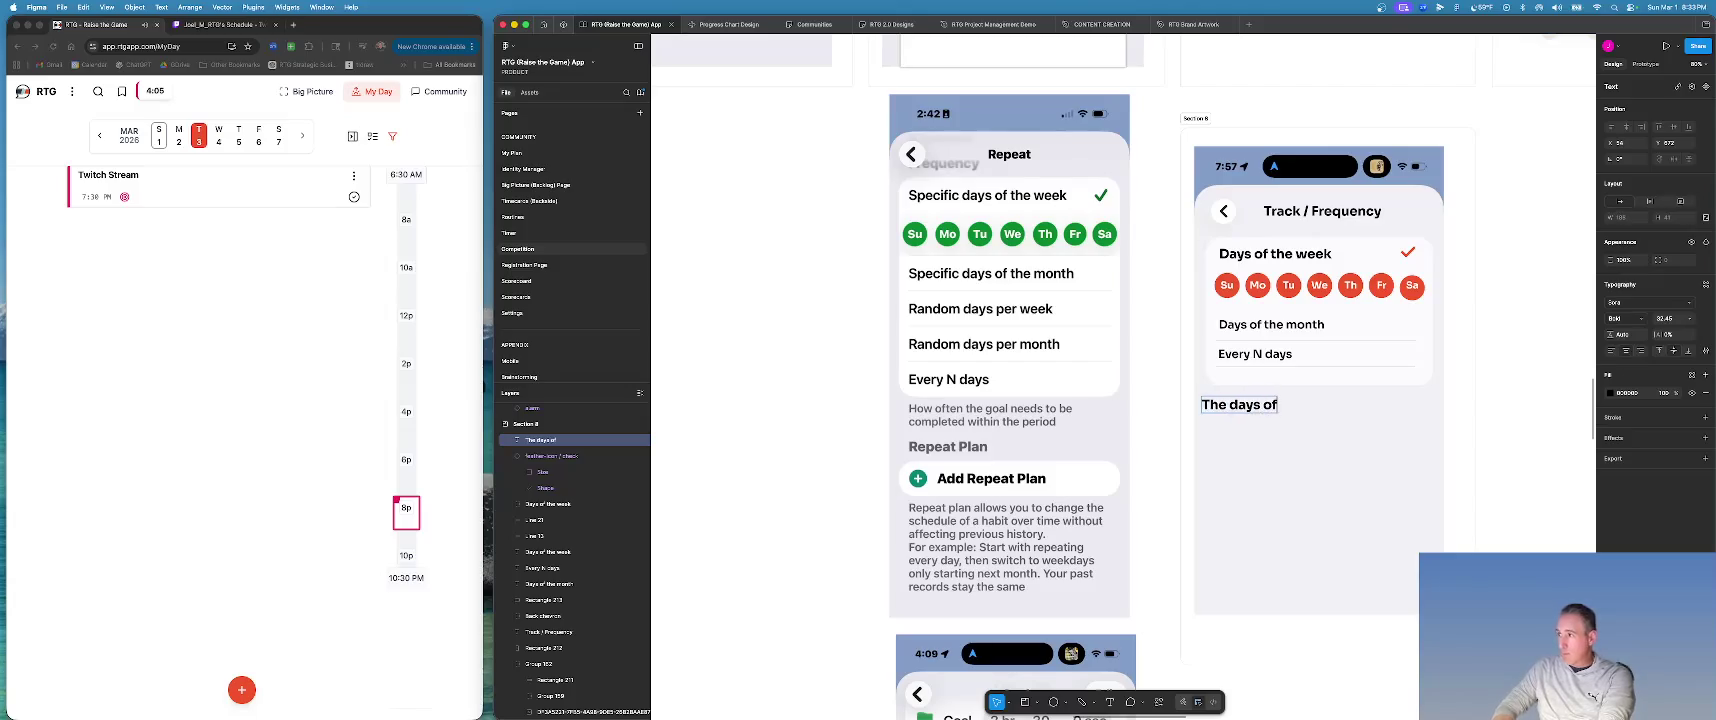
pyautogui.write(' the week when you intended')
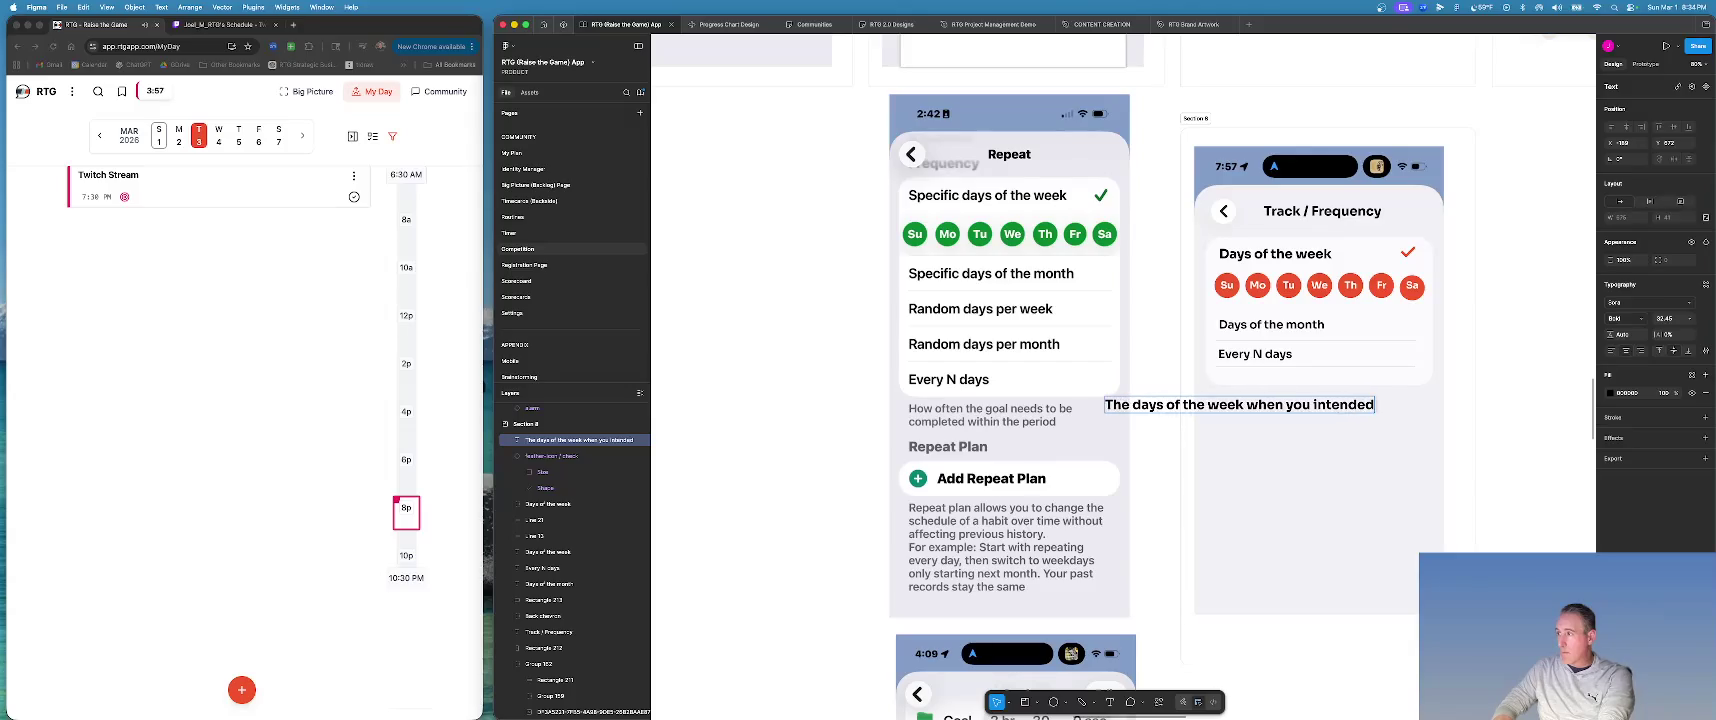
pyautogui.press('BackSpace')
pyautogui.press('BackSpace')
pyautogui.write('to work')
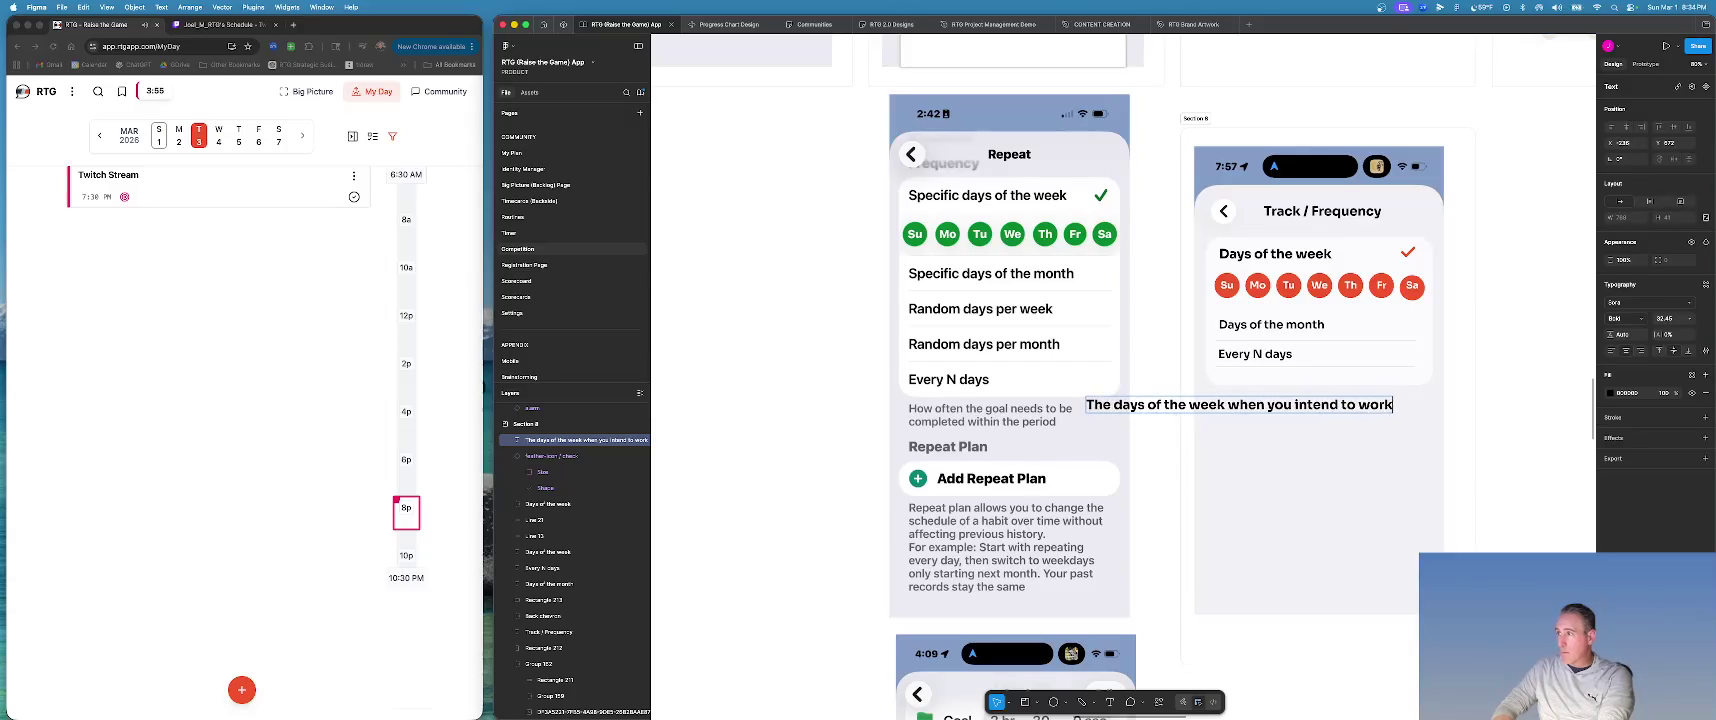
pyautogui.write(' on th')
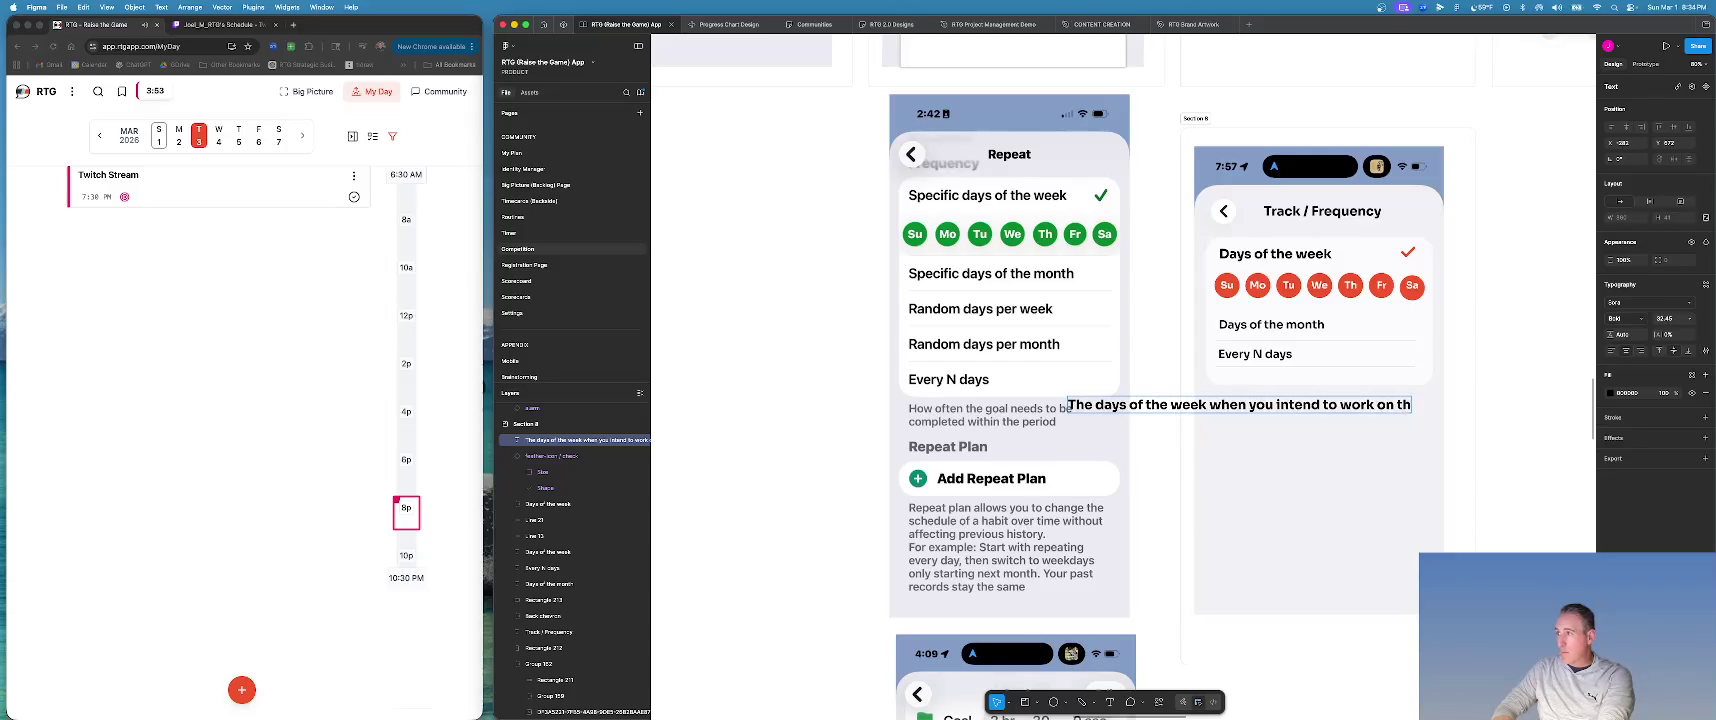
pyautogui.write('i')
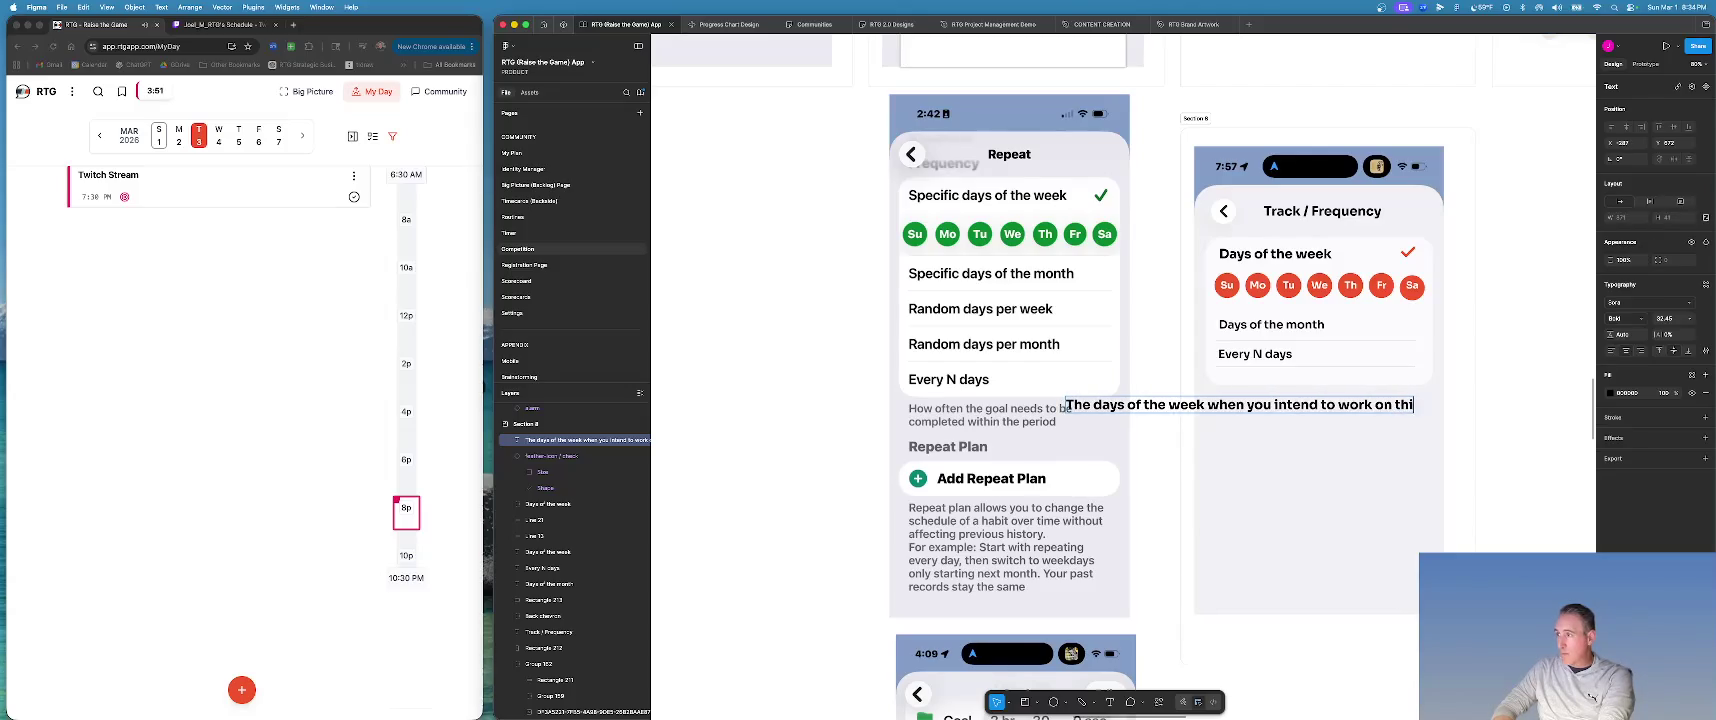
pyautogui.write('s card')
pyautogui.press('BackSpace')
pyautogui.press('BackSpace')
pyautogui.press('BackSpace')
pyautogui.press('BackSpace')
pyautogui.write('identity')
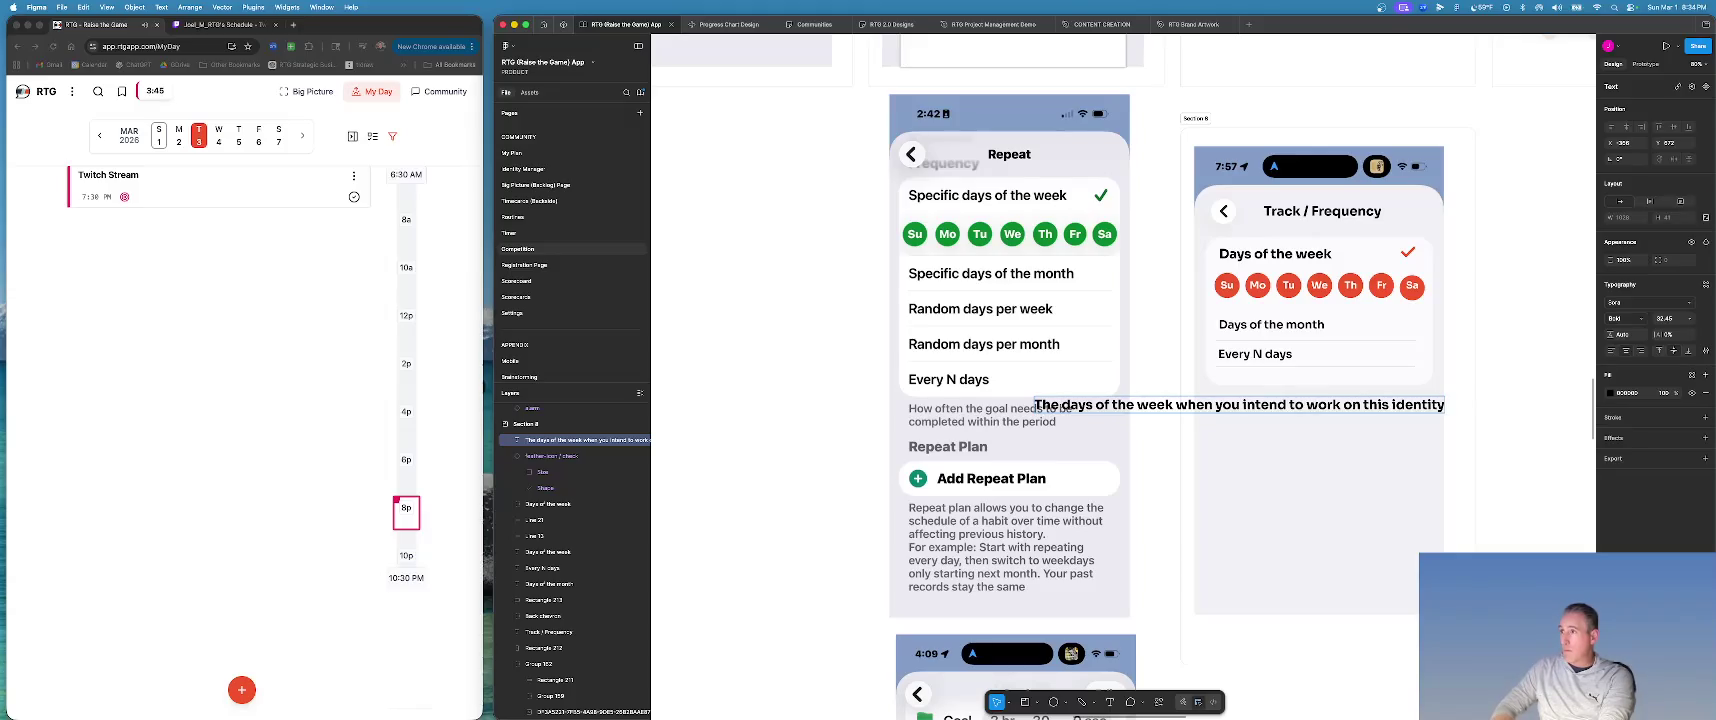
pyautogui.scroll(-5, 1240, 404)
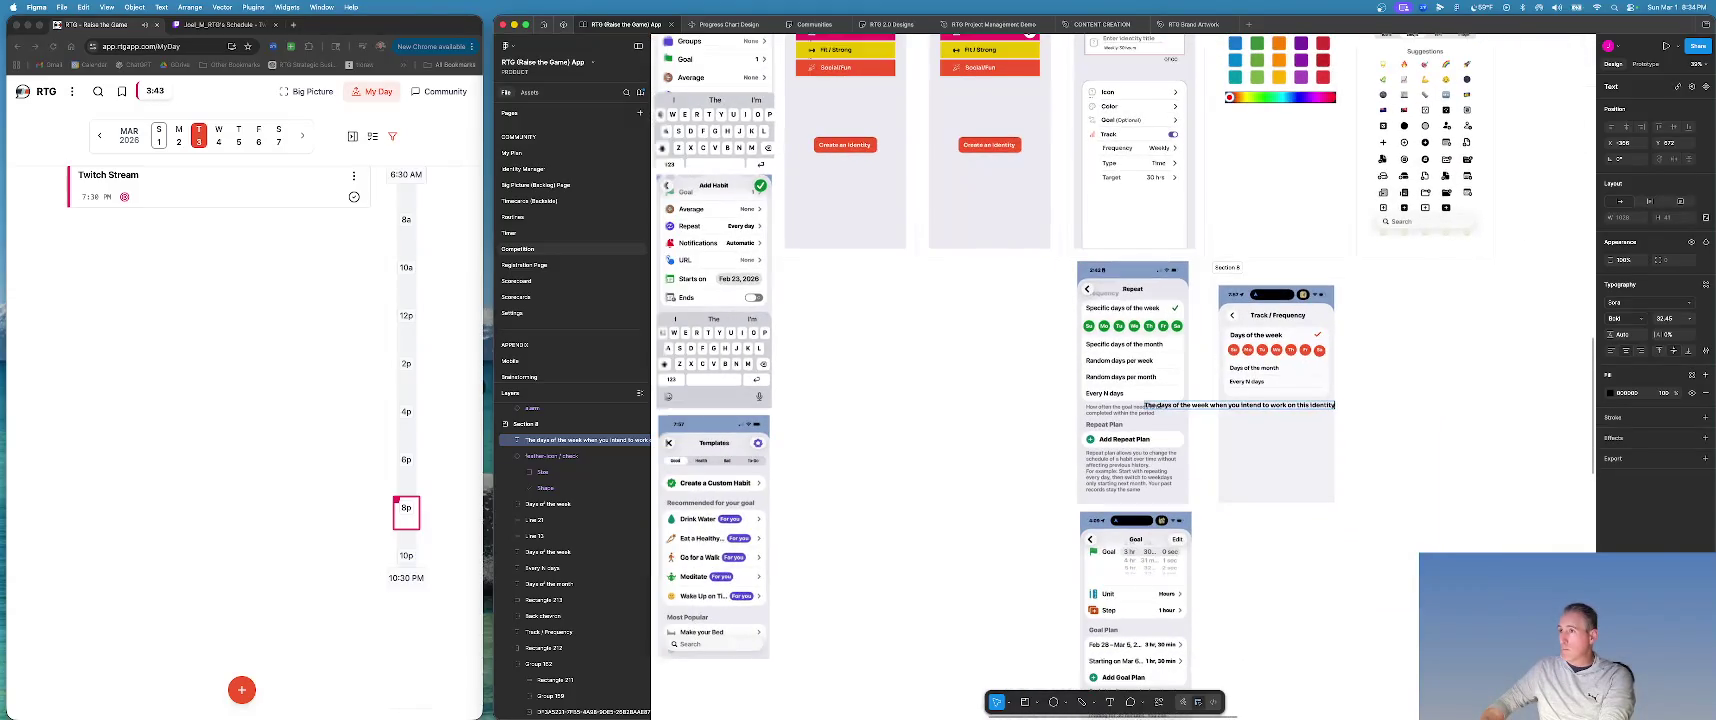
pyautogui.scroll(-2, 1240, 404)
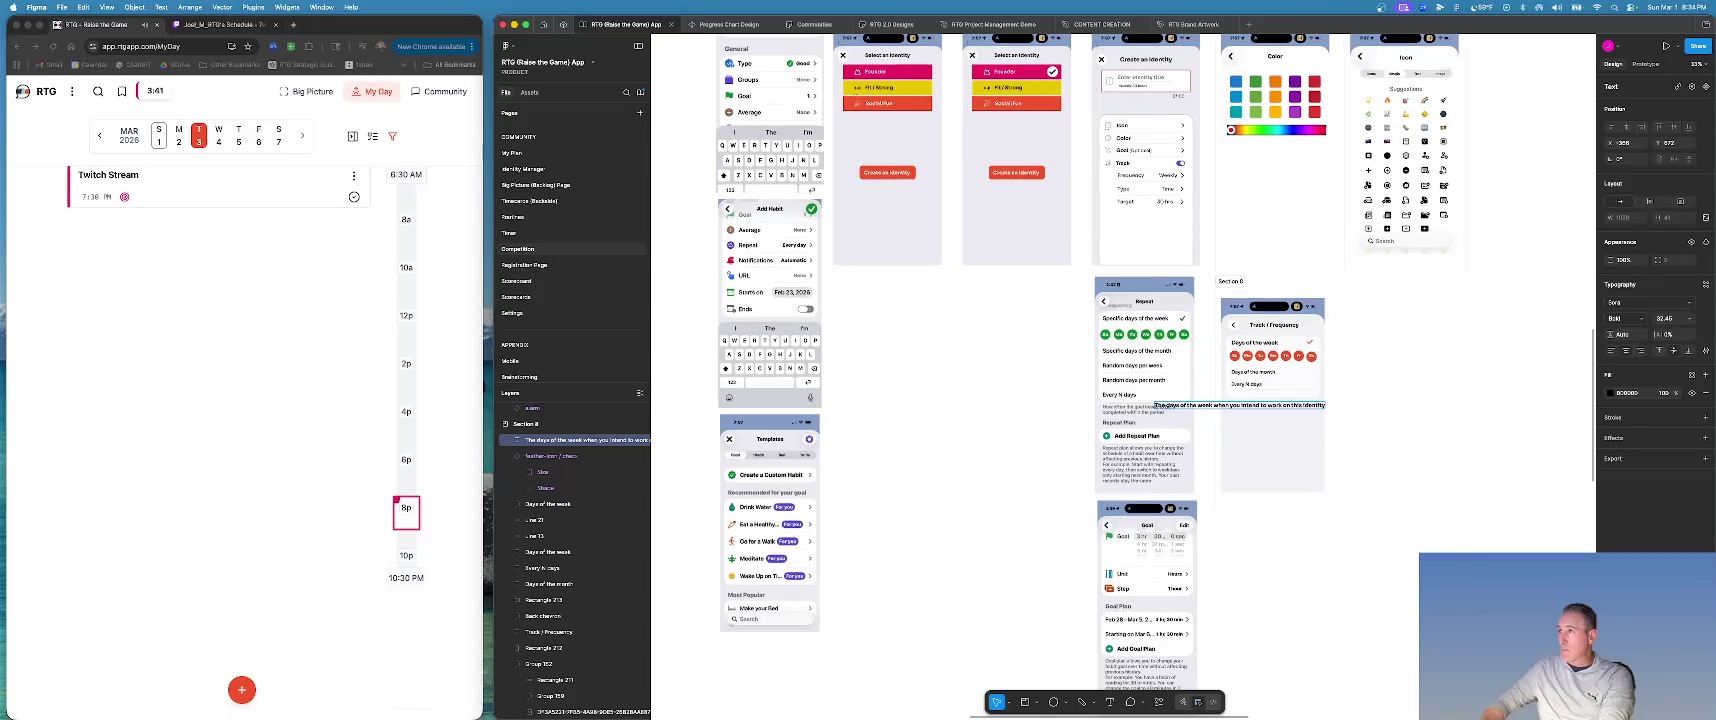
pyautogui.scroll(2, 1240, 404)
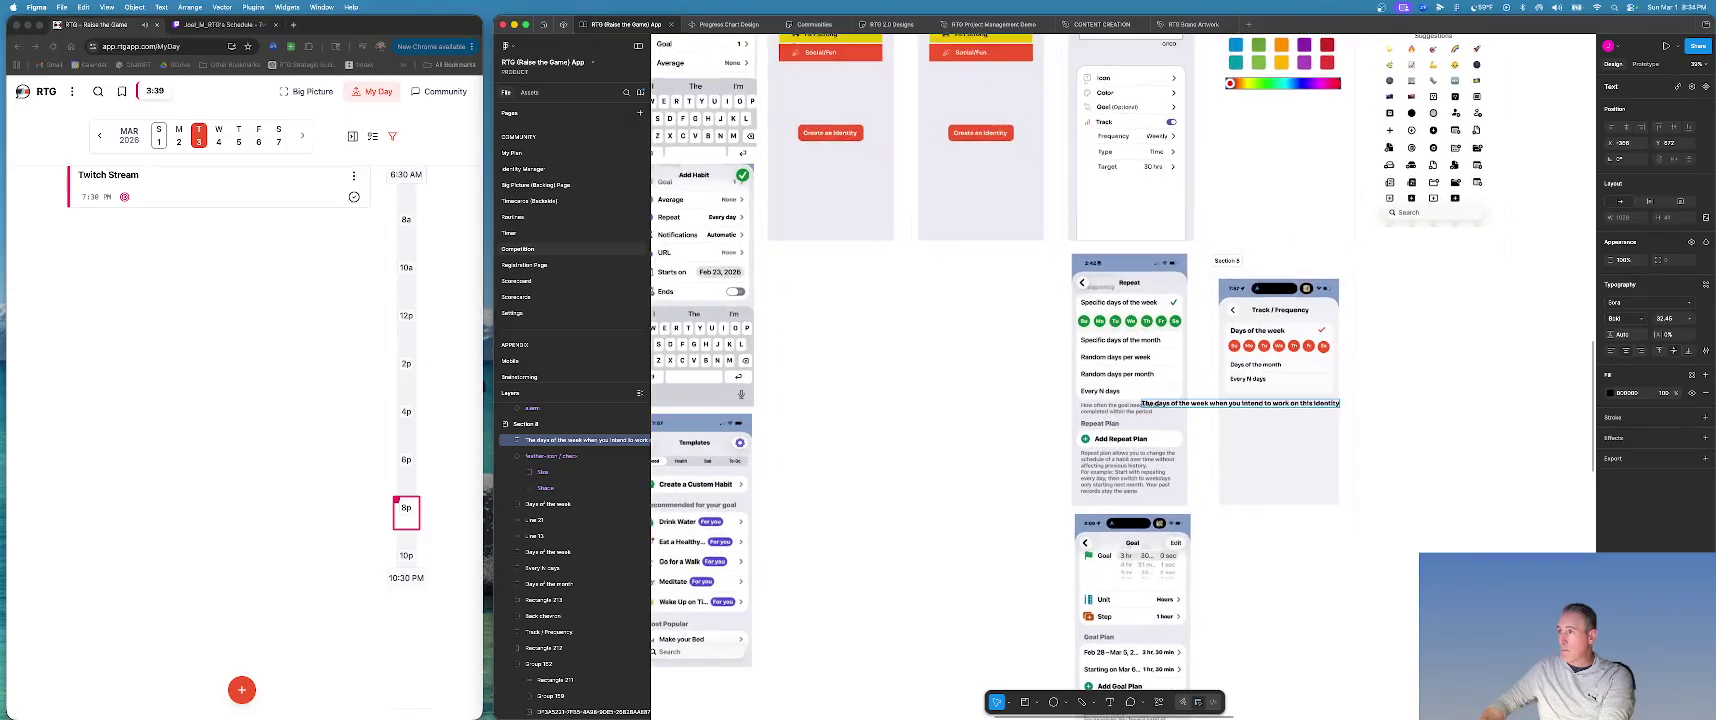
pyautogui.scroll(3, 1240, 404)
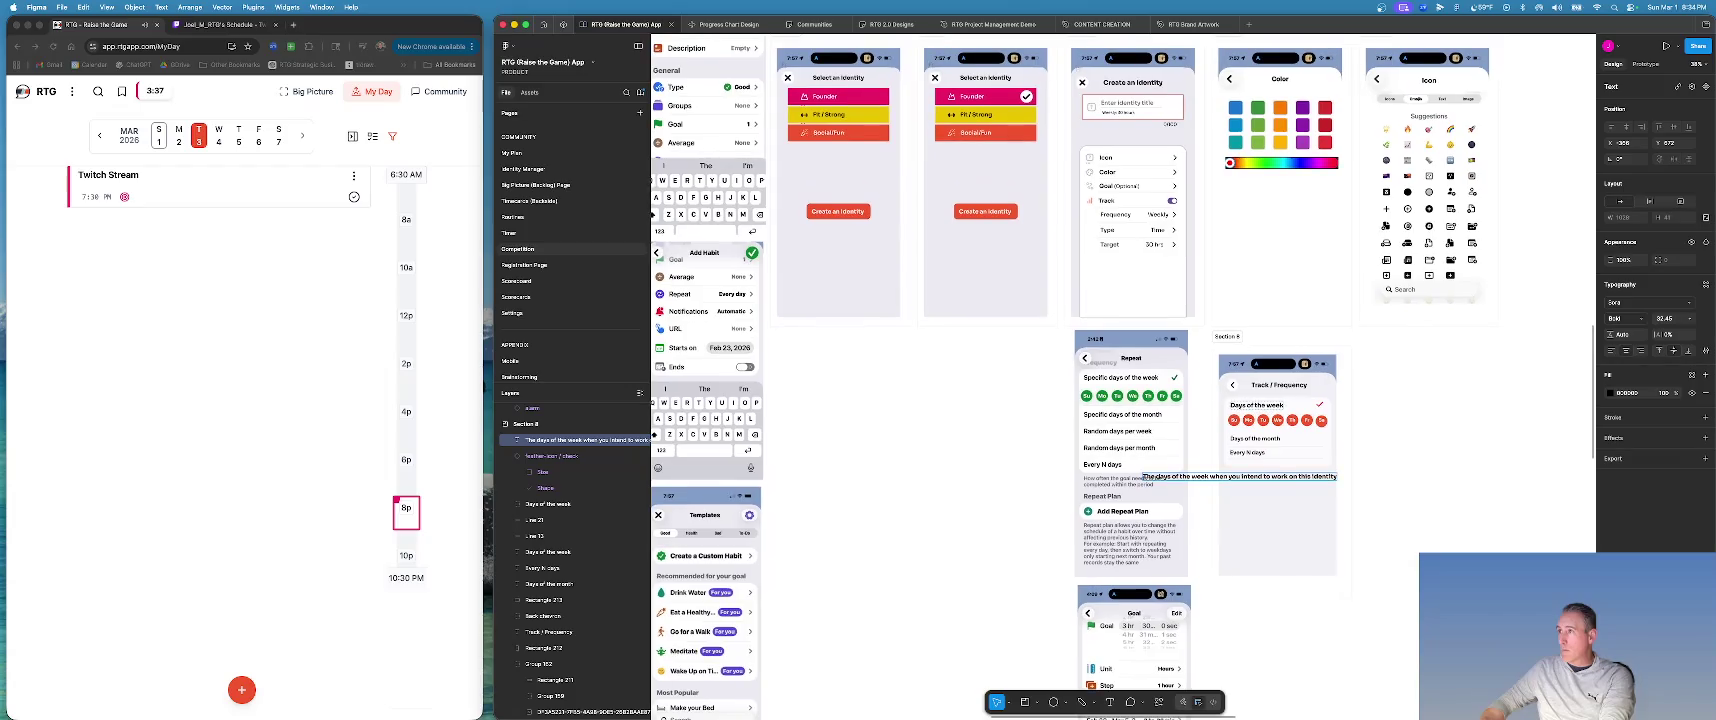
pyautogui.scroll(1, 1240, 404)
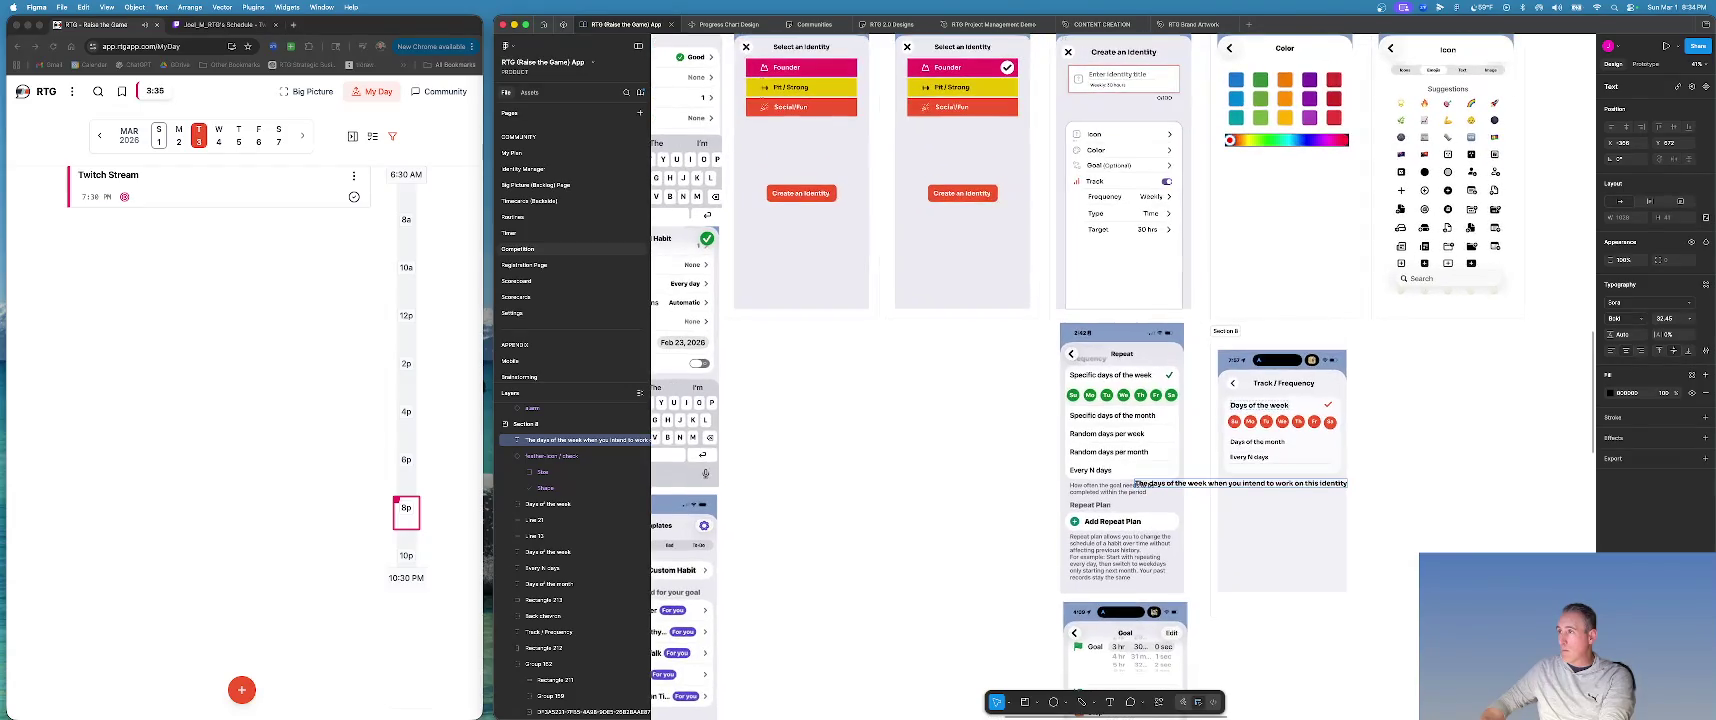
pyautogui.scroll(2, 1240, 404)
pyautogui.scroll(3, 1244, 403)
pyautogui.scroll(-1, 1246, 404)
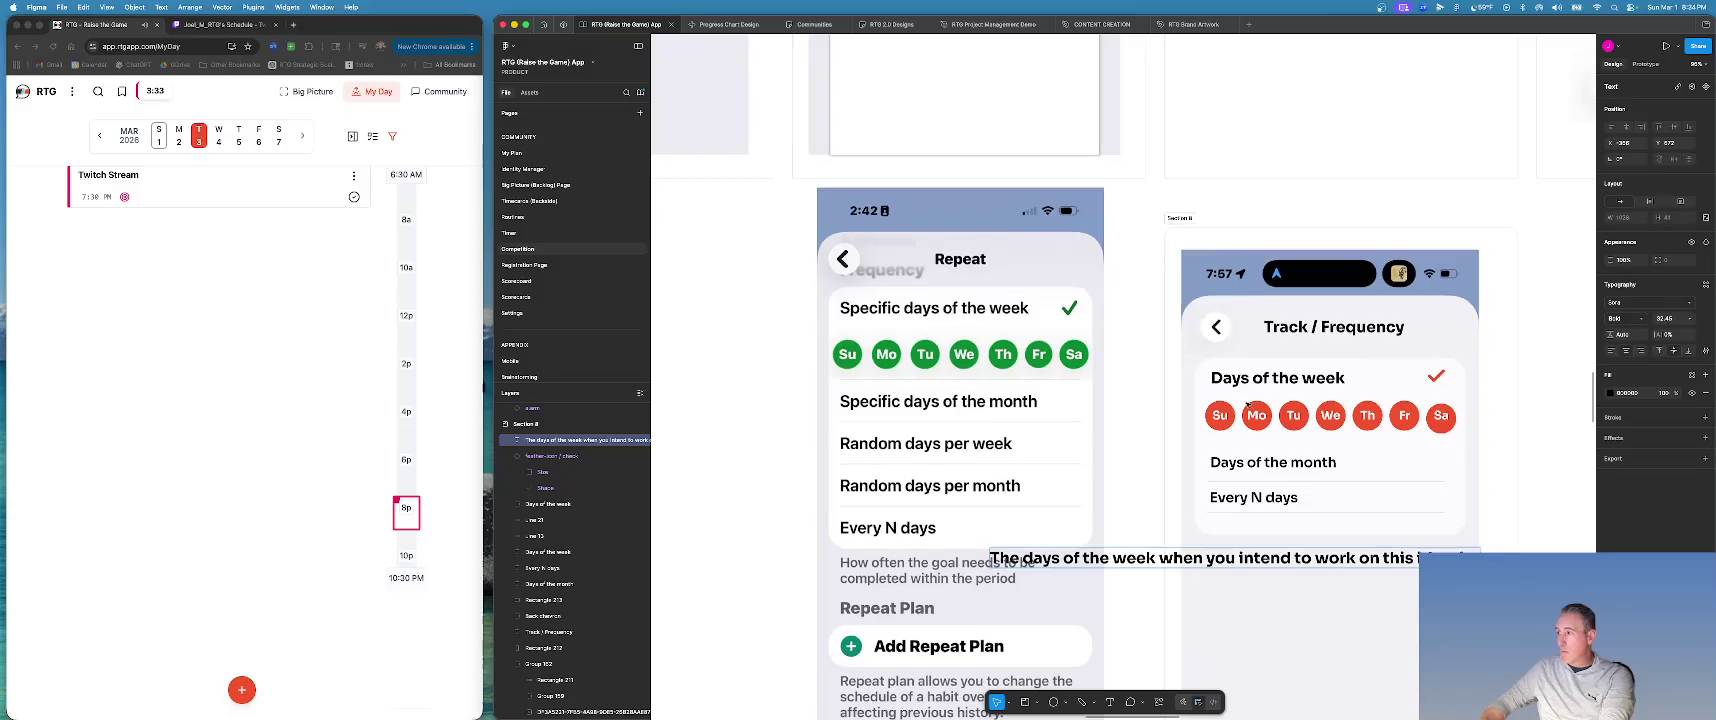
pyautogui.press('Left')
pyautogui.press('Left')
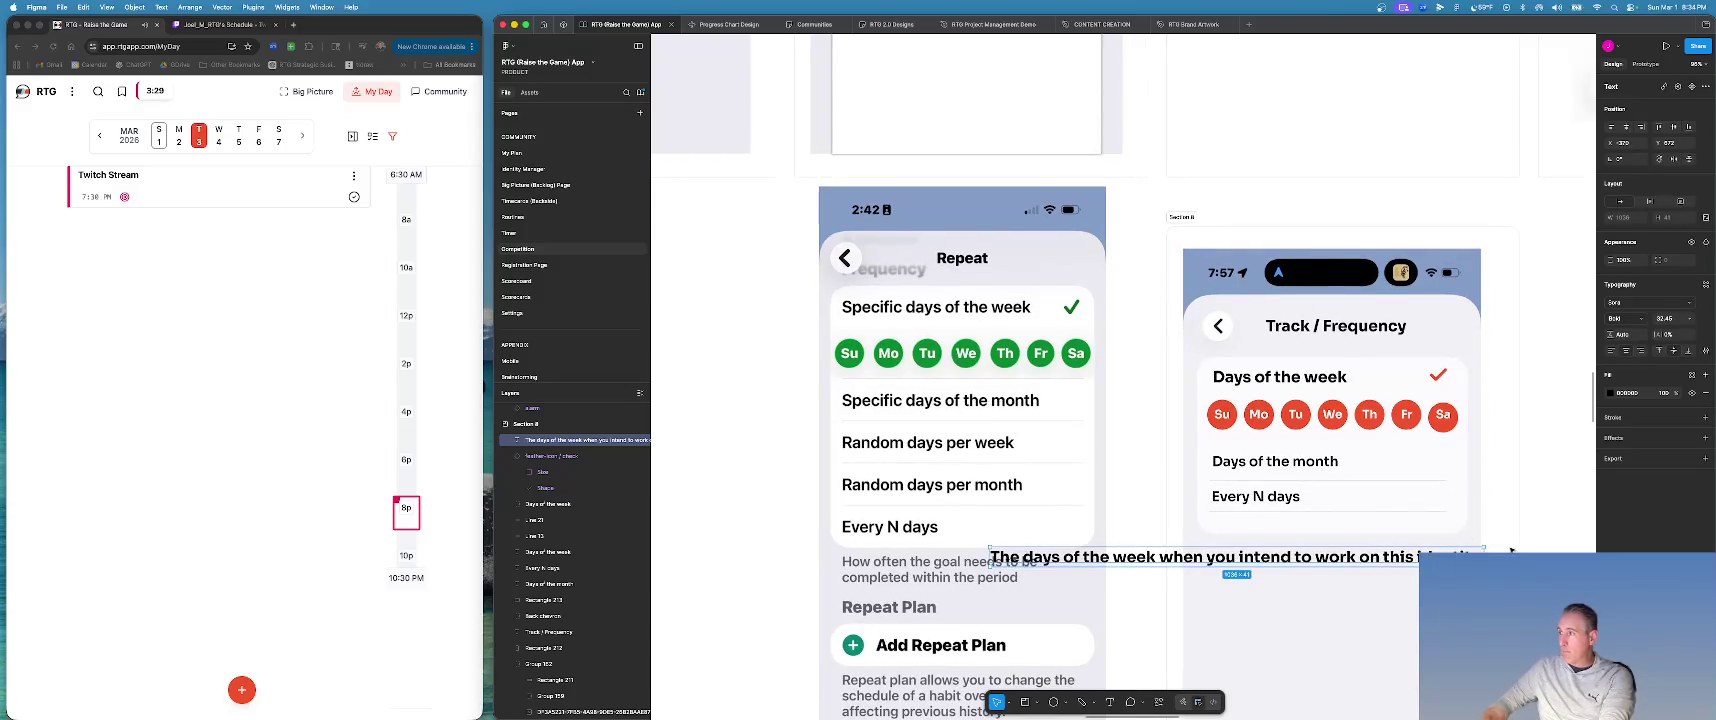
# Move the caption onto the screen and make it Regular weight at size 26.
pyautogui.moveTo(1300, 557); pyautogui.dragTo(1516, 548)
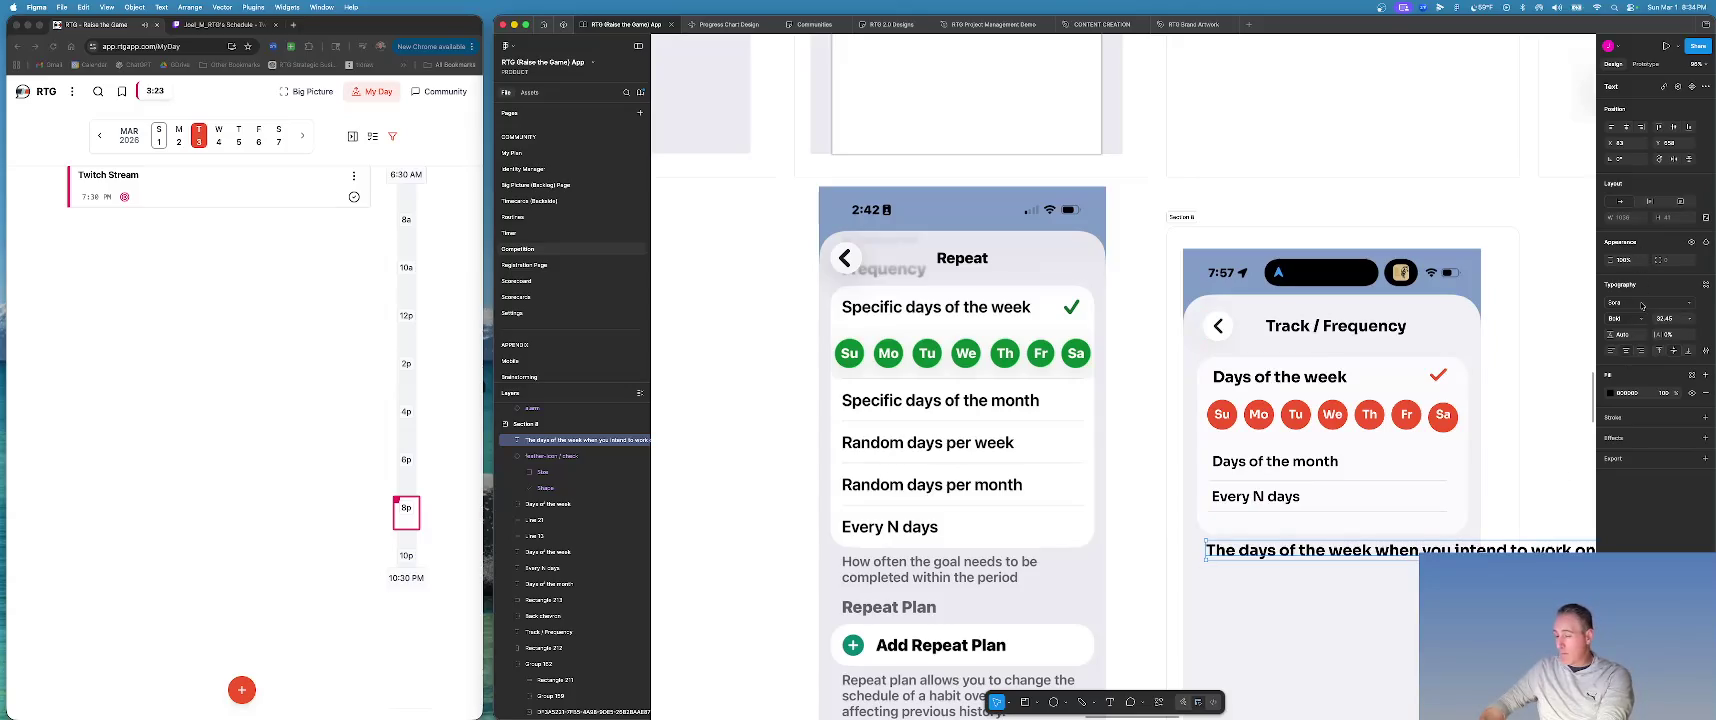
pyautogui.press('super+b')
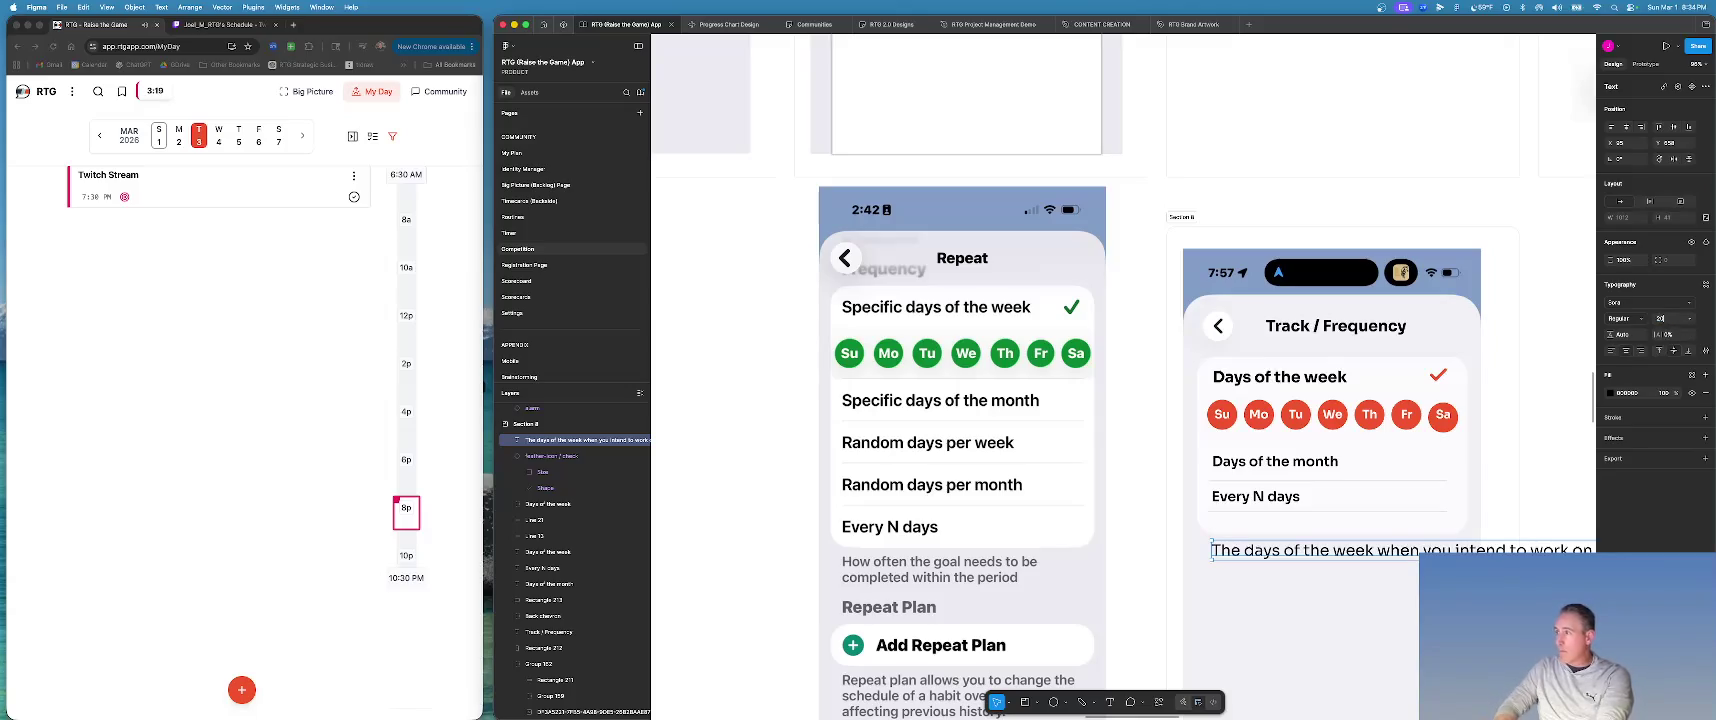
pyautogui.write('20')
pyautogui.press('Return')
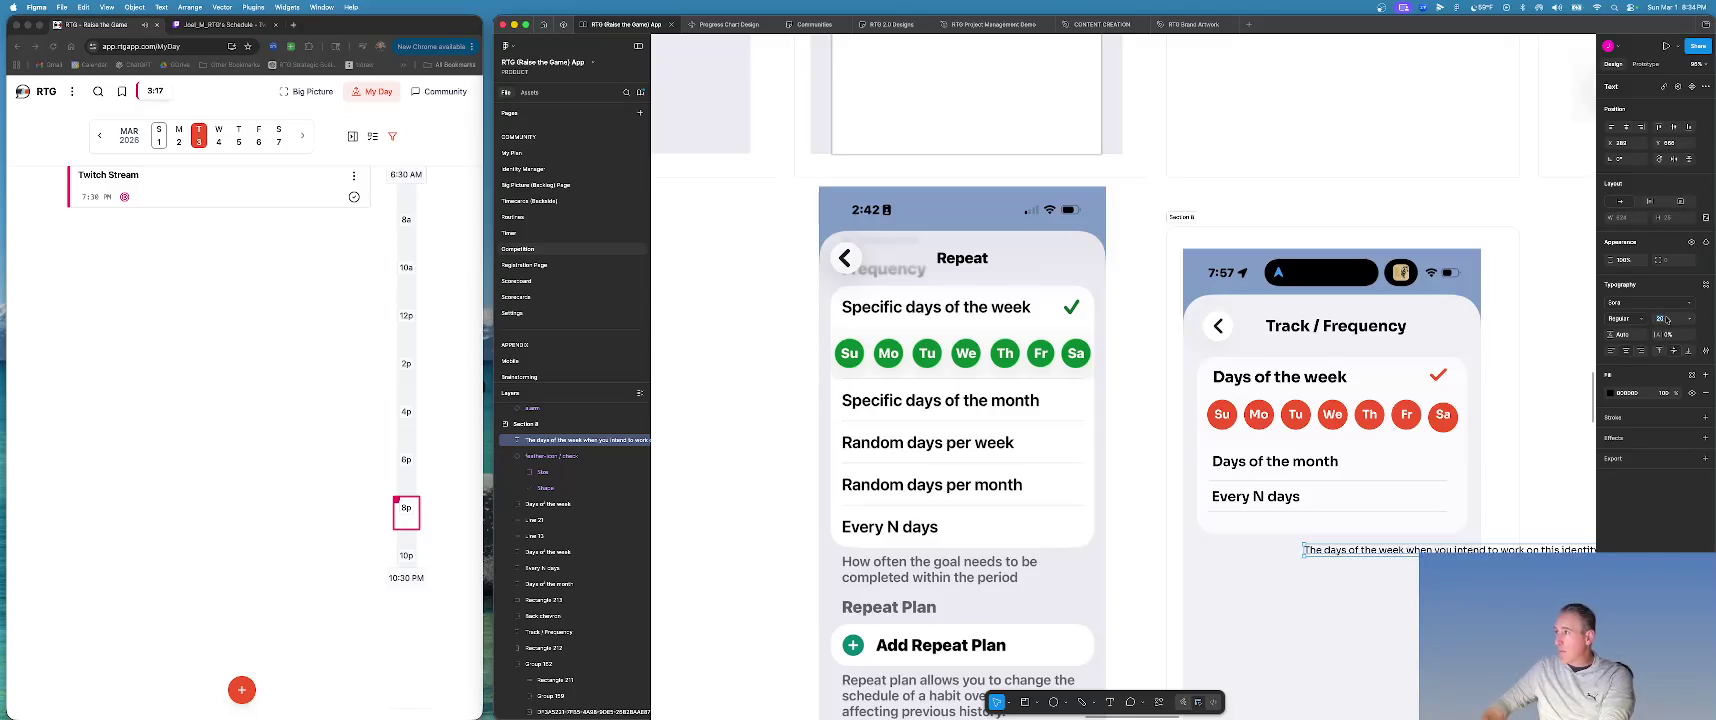
pyautogui.write('26')
pyautogui.press('Return')
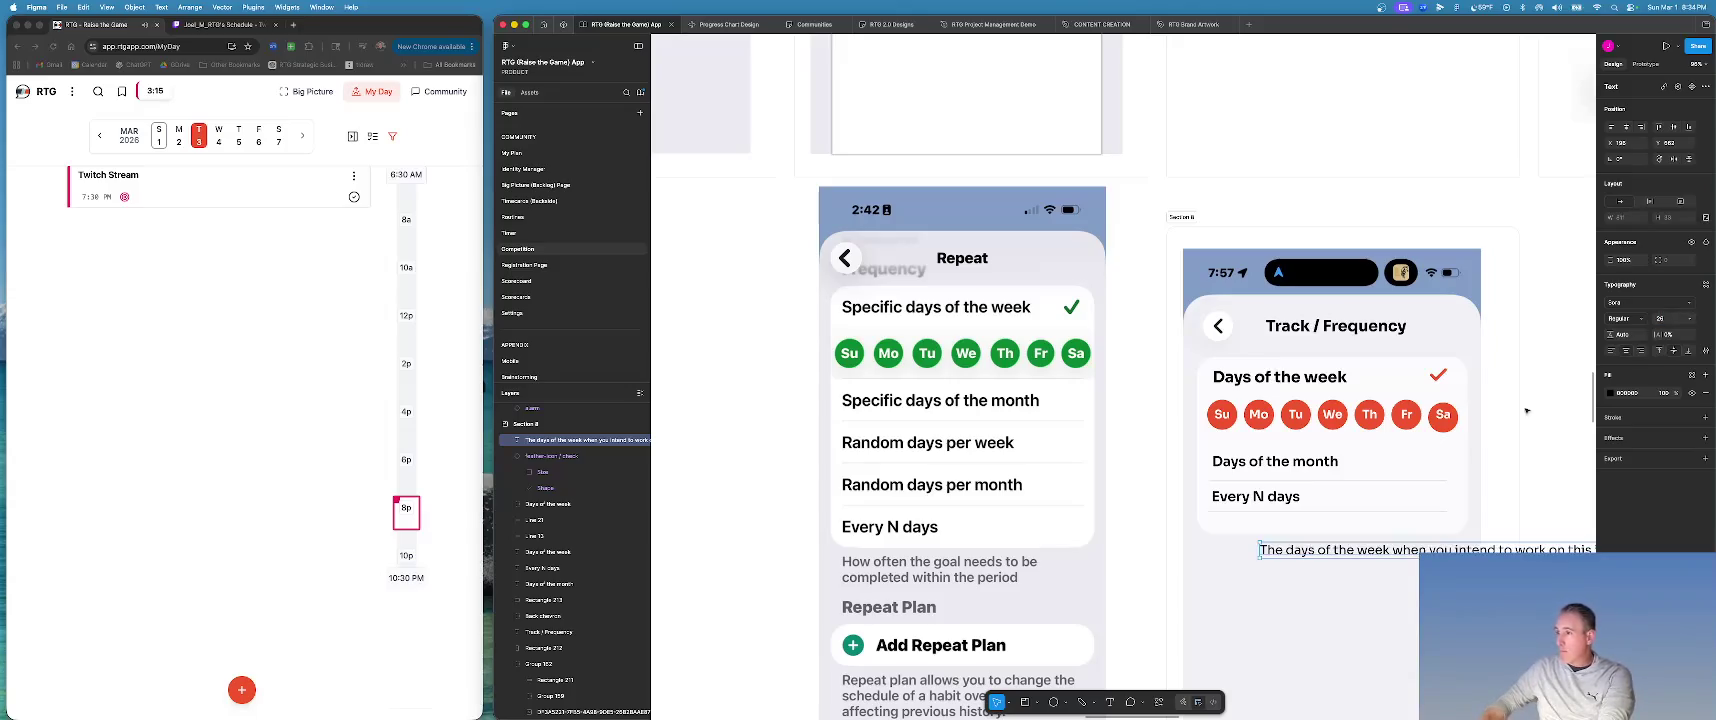
# Shift the caption left, narrow it to two lines, and left-align it.
pyautogui.moveTo(1352, 551); pyautogui.dragTo(1296, 551)
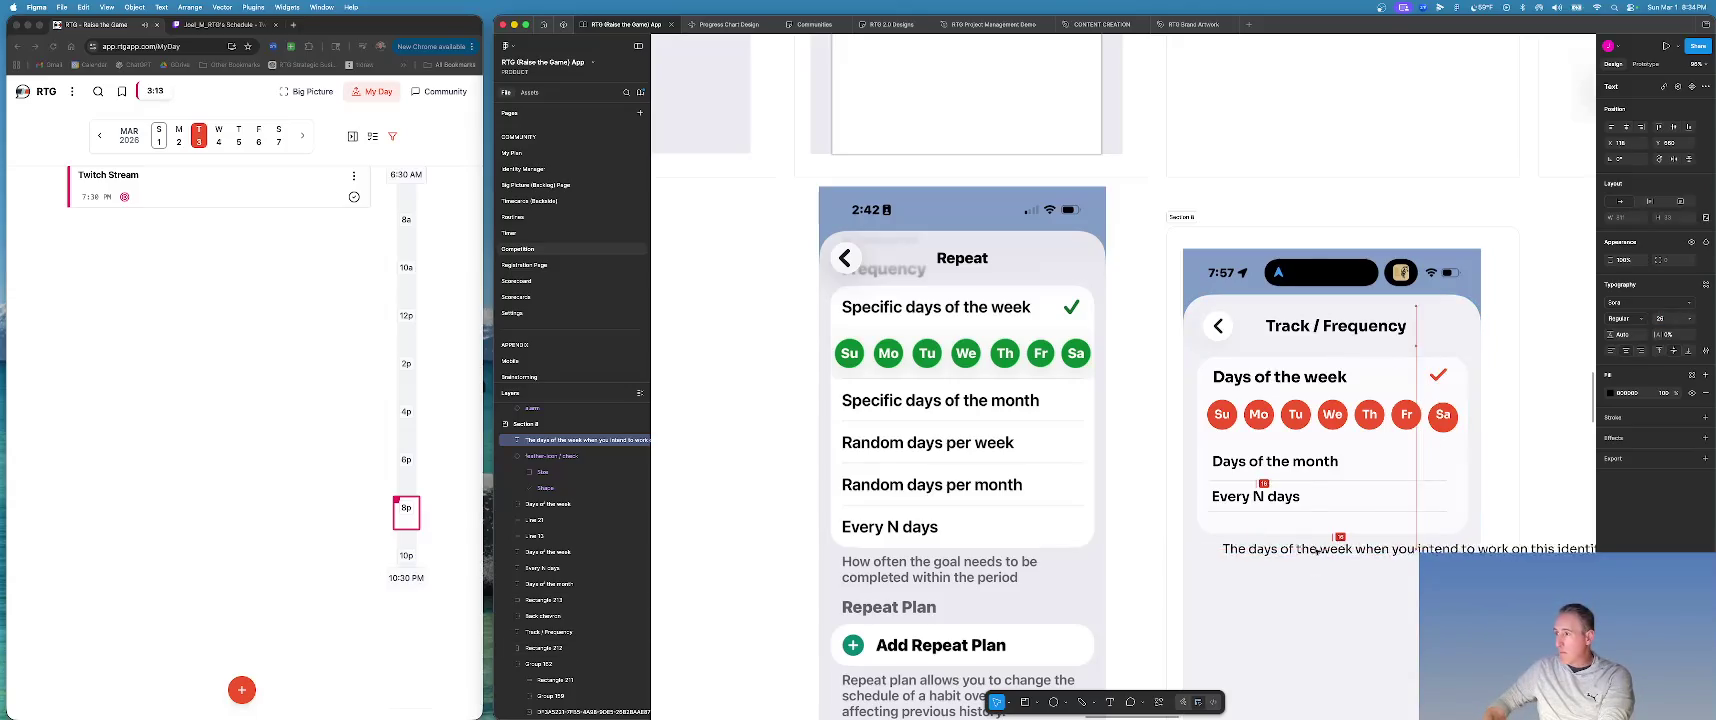
pyautogui.scroll(-5, 1296, 551)
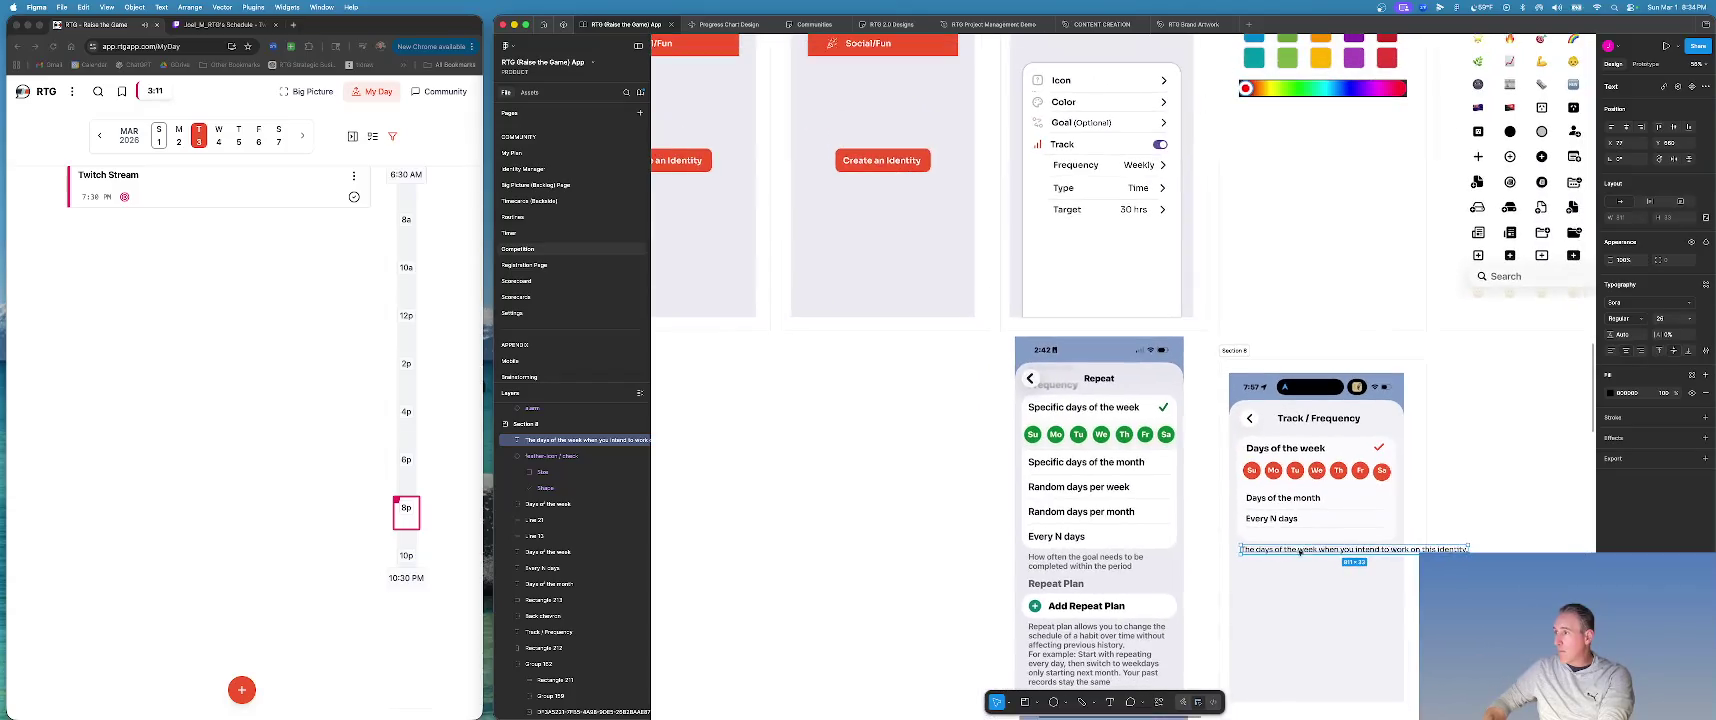
pyautogui.moveTo(1468, 549); pyautogui.dragTo(1396, 562)
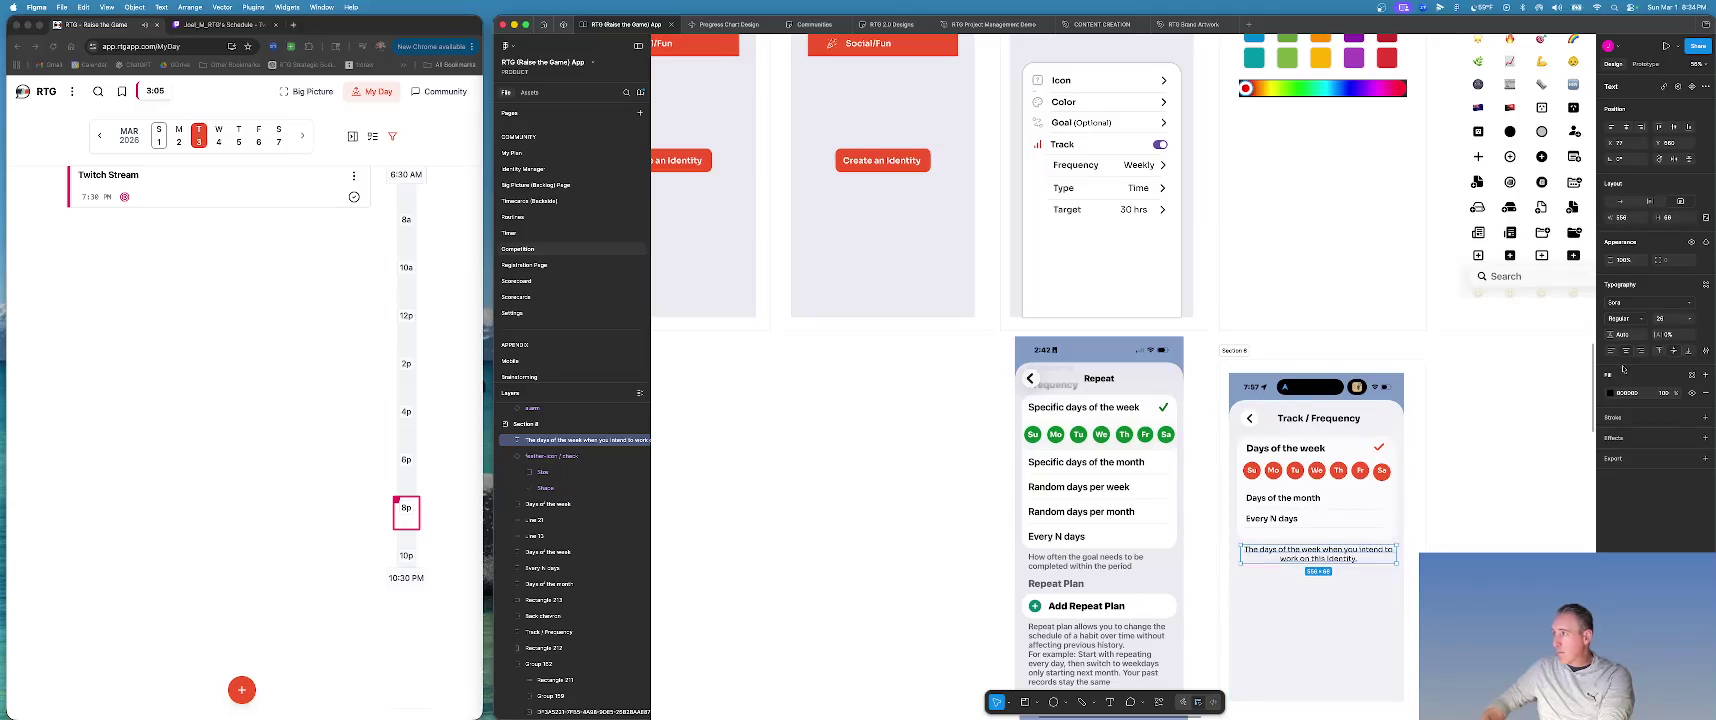
pyautogui.click(1610, 351)
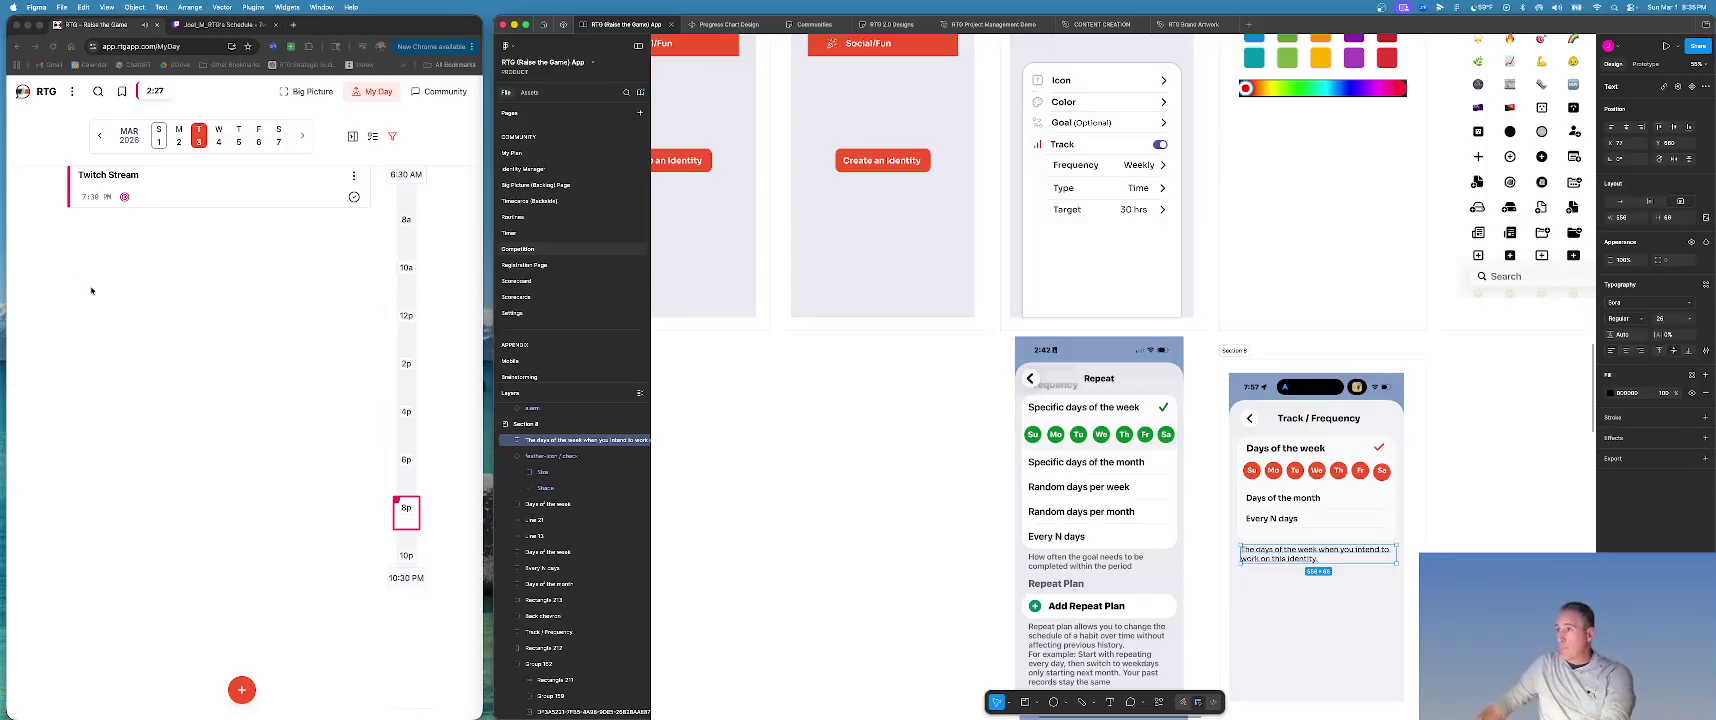
# Move Section 8 up slightly.
pyautogui.moveTo(1234, 350); pyautogui.dragTo(1236, 333)
pyautogui.scroll(-3, 1347, 449)
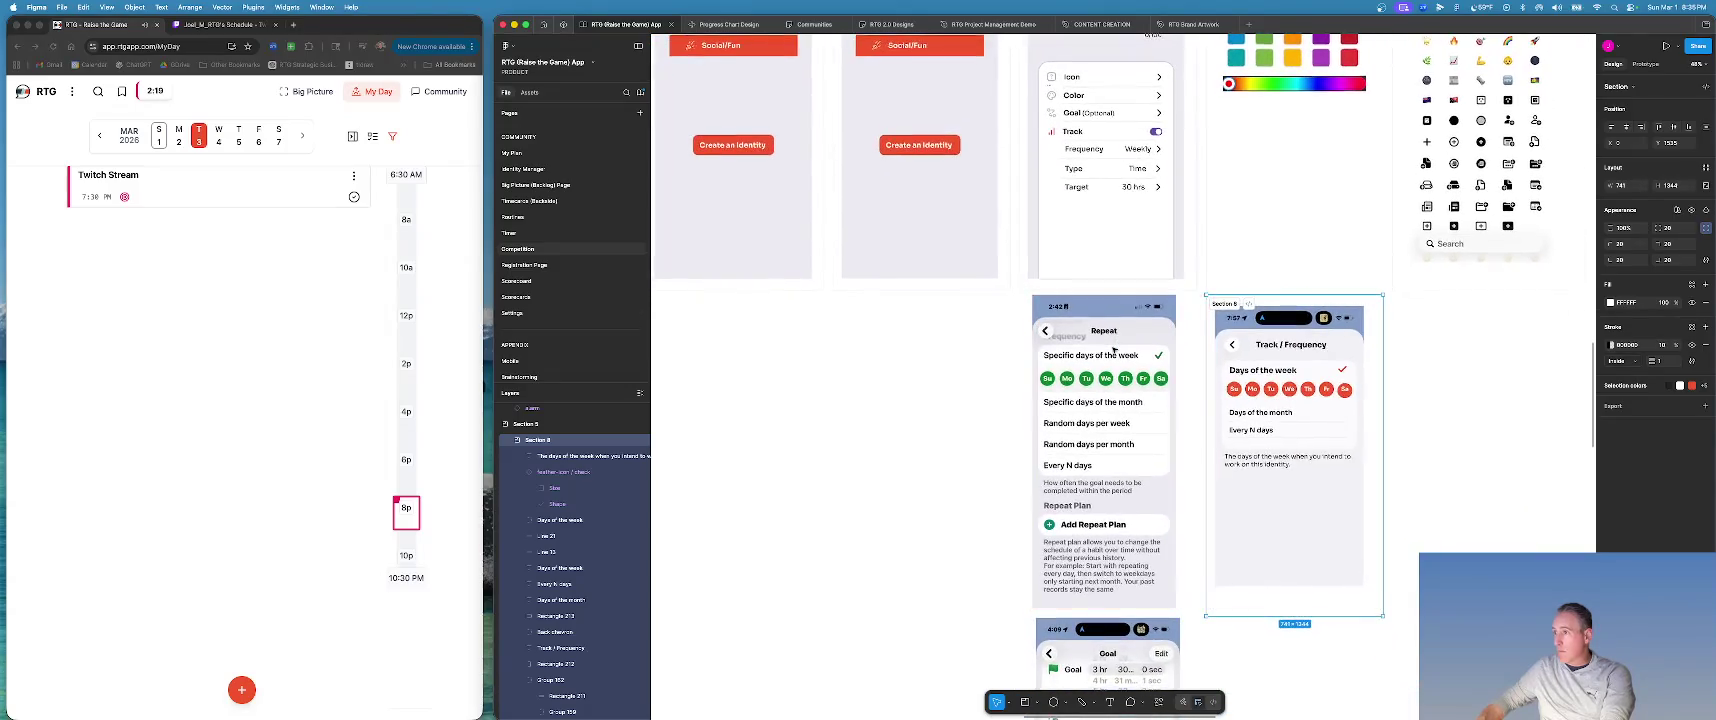
pyautogui.scroll(2, 1347, 449)
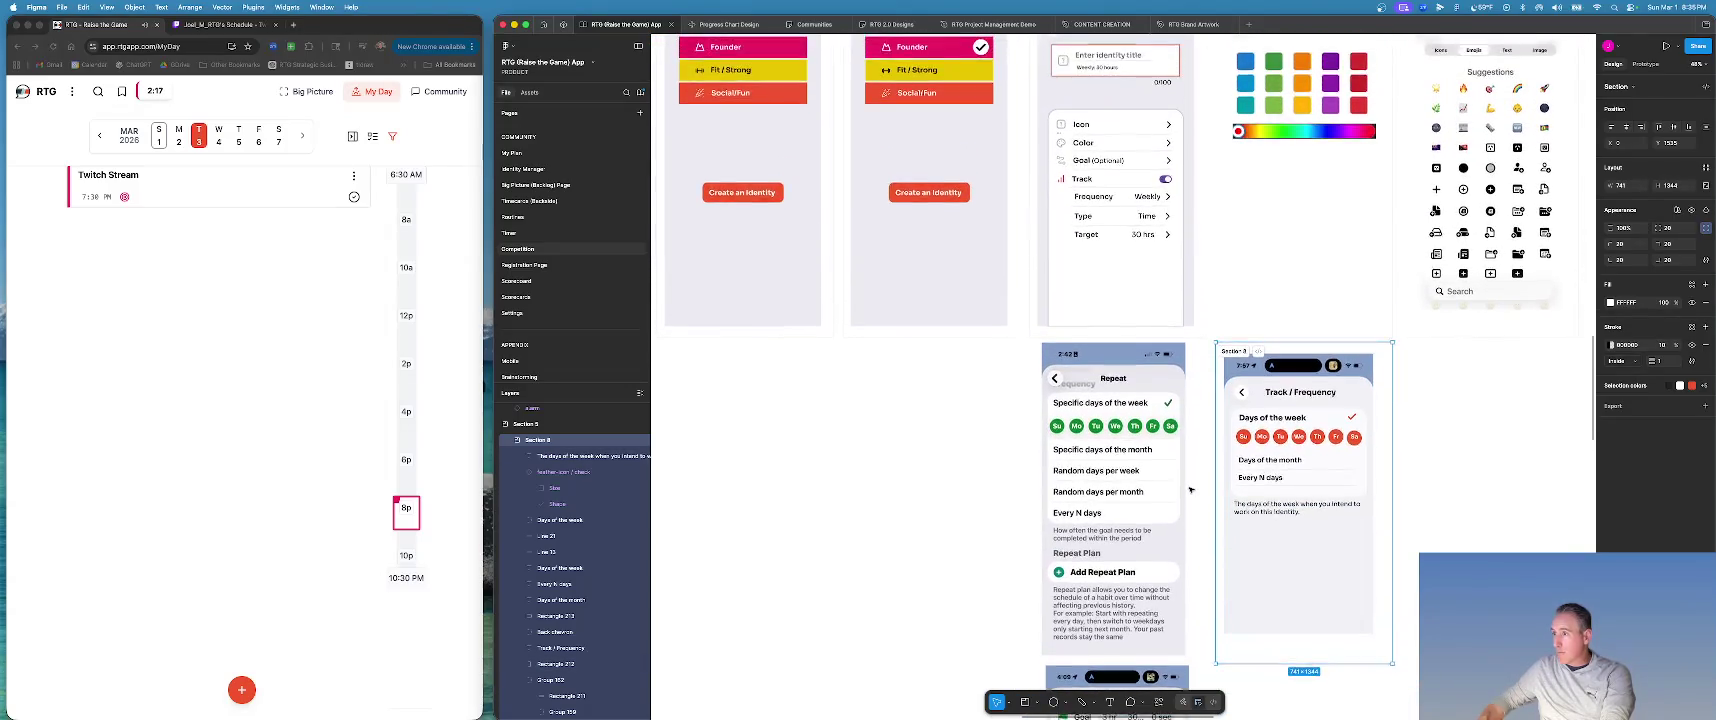
pyautogui.scroll(-4, 1300, 460)
# Duplicate the Days of the week card by Option-dragging it below the caption.
pyautogui.hscroll(4, 1250, 475)
pyautogui.keyDown('ctrl'); pyautogui.scroll(3, 1190, 489); pyautogui.keyUp('ctrl')
pyautogui.keyDown('ctrl'); pyautogui.scroll(2, 1160, 445); pyautogui.keyUp('ctrl')
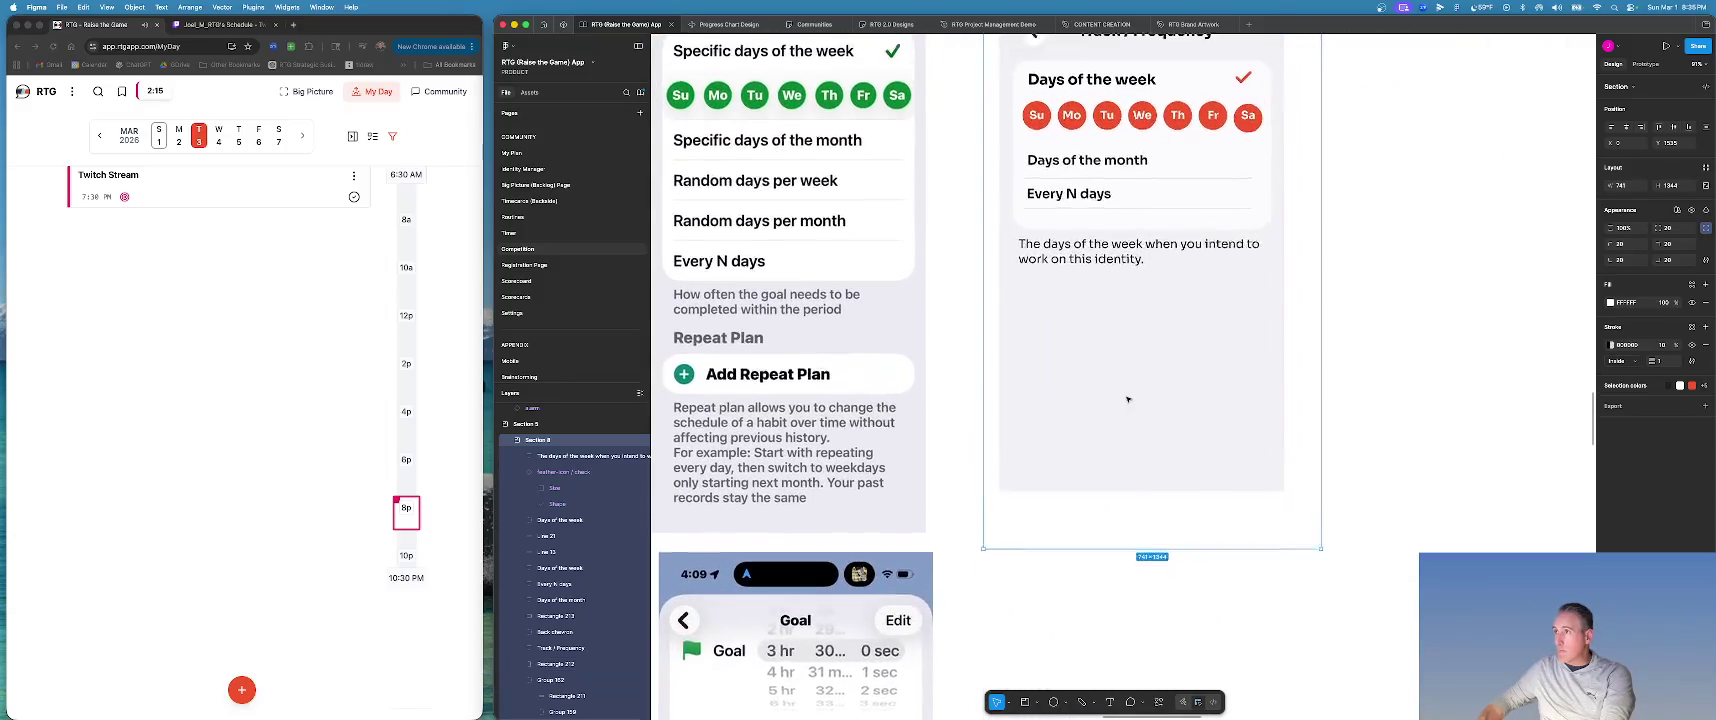
pyautogui.keyDown('ctrl'); pyautogui.scroll(2, 1130, 405); pyautogui.keyUp('ctrl')
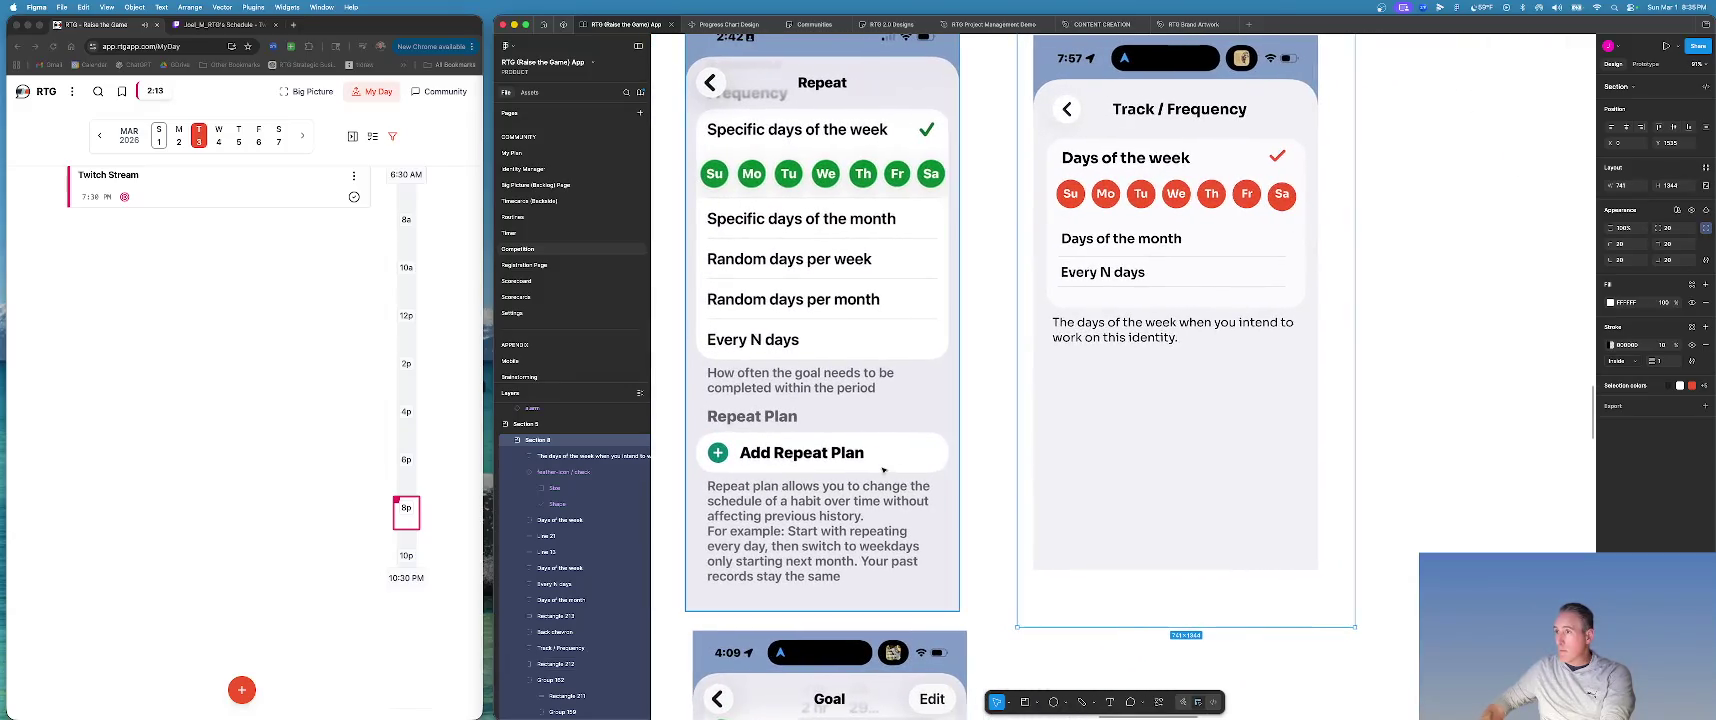
pyautogui.scroll(-1, 1592, 385)
pyautogui.scroll(-1, 1480, 372)
pyautogui.scroll(-1, 1368, 360)
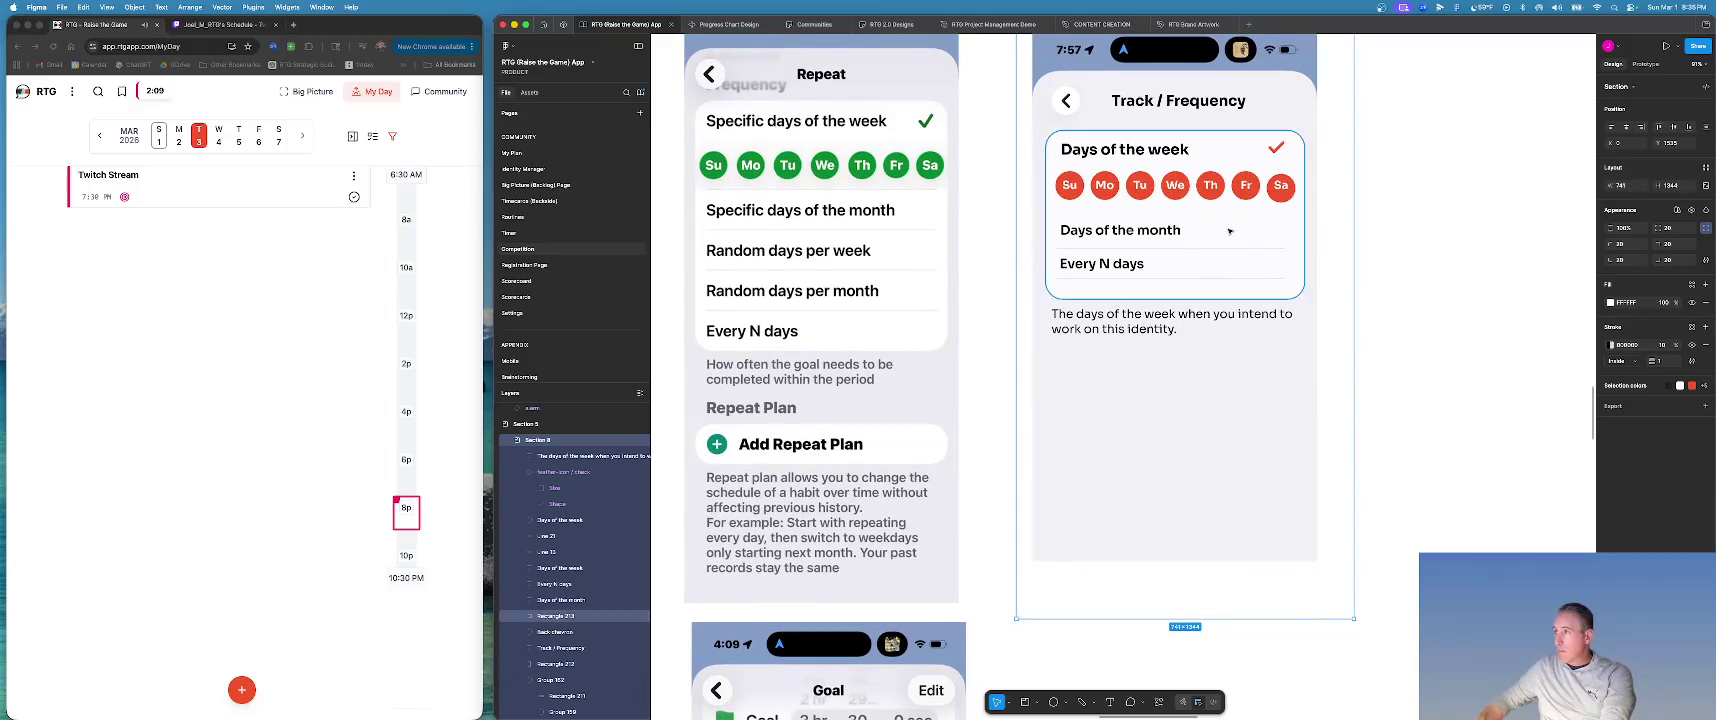
pyautogui.scroll(1, 1213, 143)
pyautogui.click(1213, 143)
pyautogui.moveTo(1213, 143); pyautogui.dragTo(1212, 372)
# Shrink the copied card into a short box under the caption, aligned with the card above.
pyautogui.moveTo(1186, 531); pyautogui.dragTo(1197, 398)
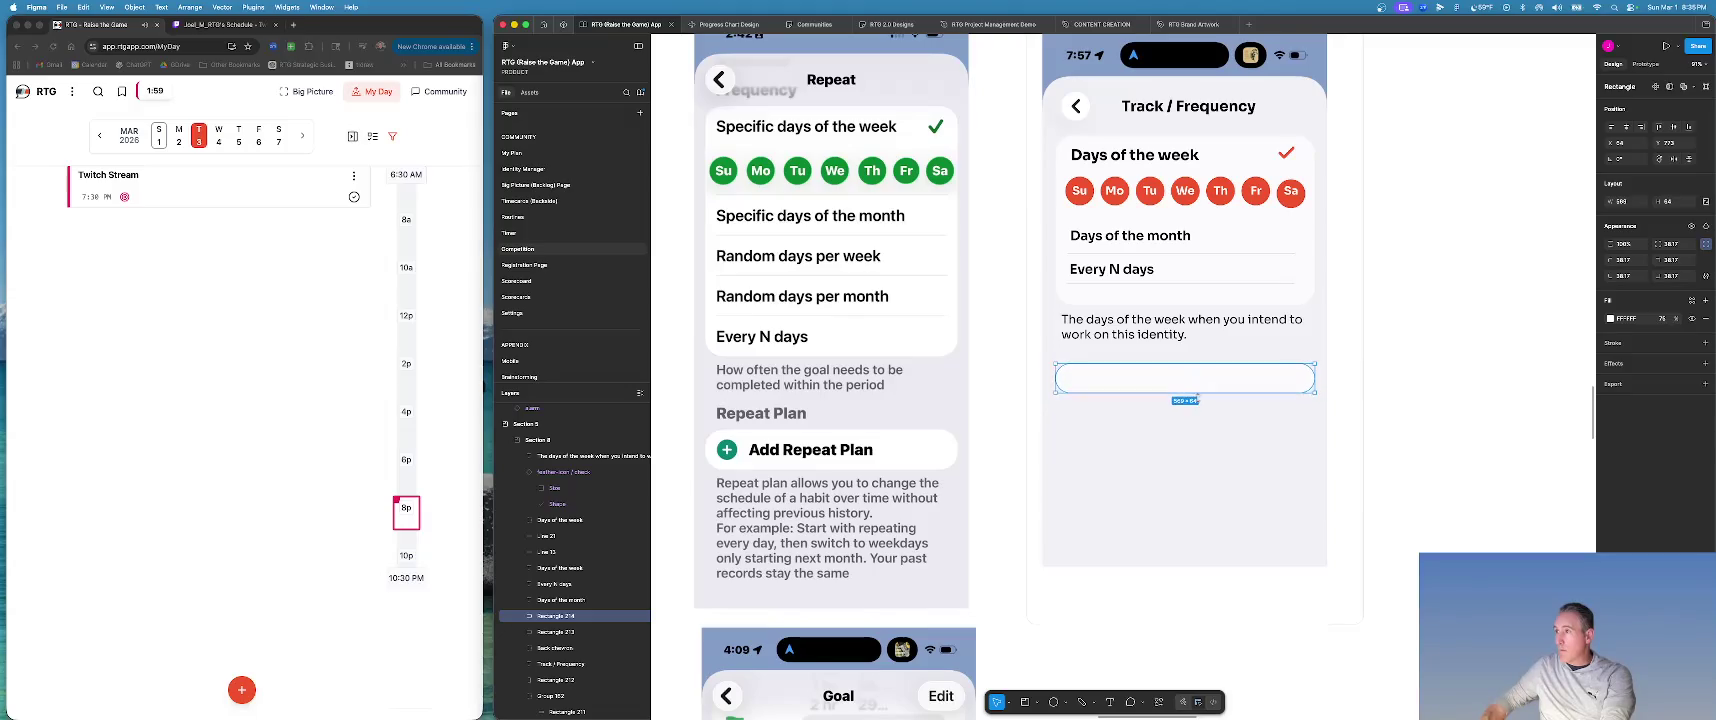
pyautogui.hscroll(1, 1197, 398)
pyautogui.moveTo(1197, 396); pyautogui.dragTo(1192, 389)
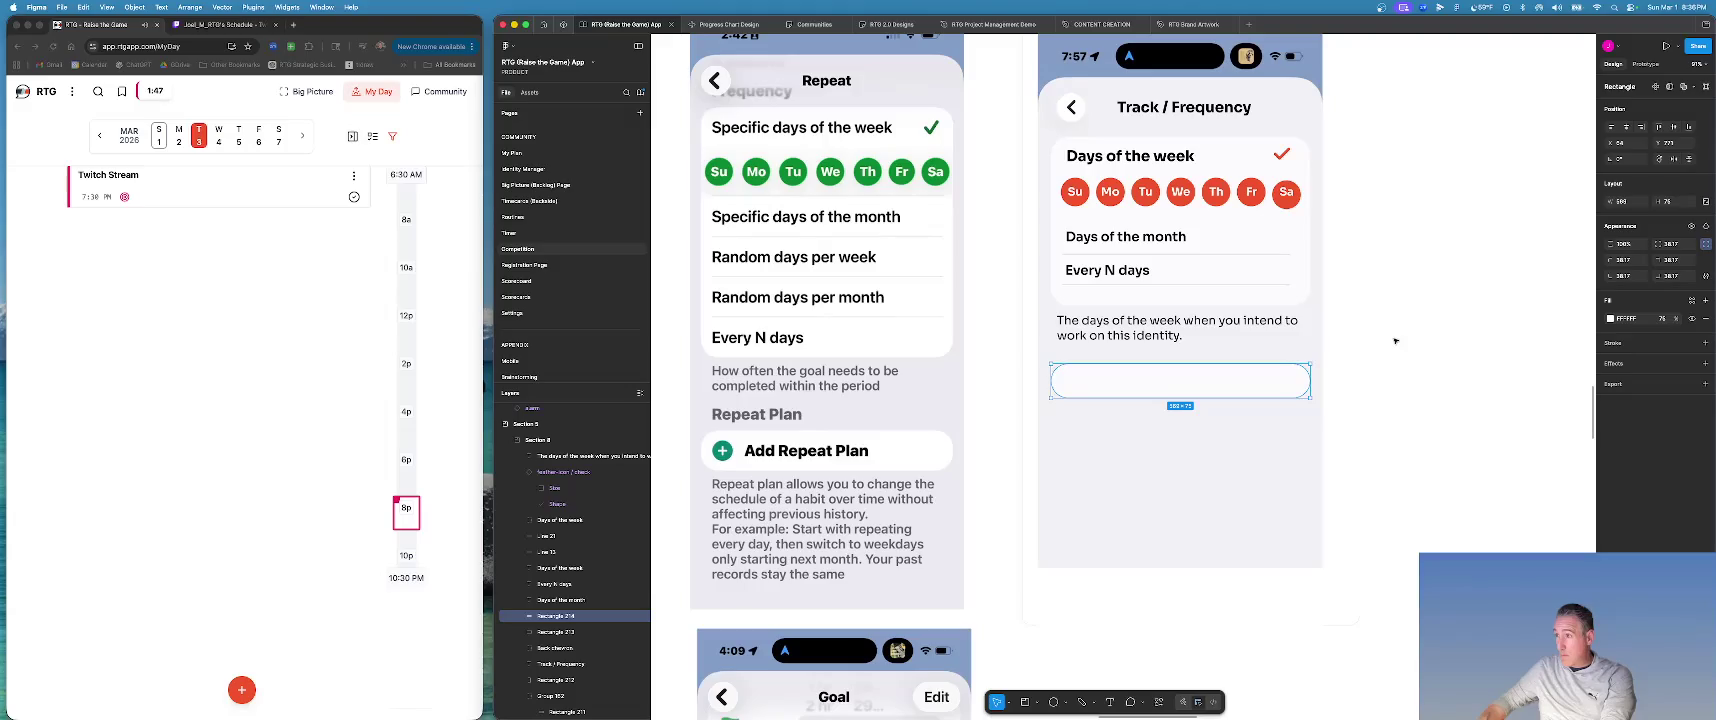
pyautogui.scroll(-3, 1385, 345)
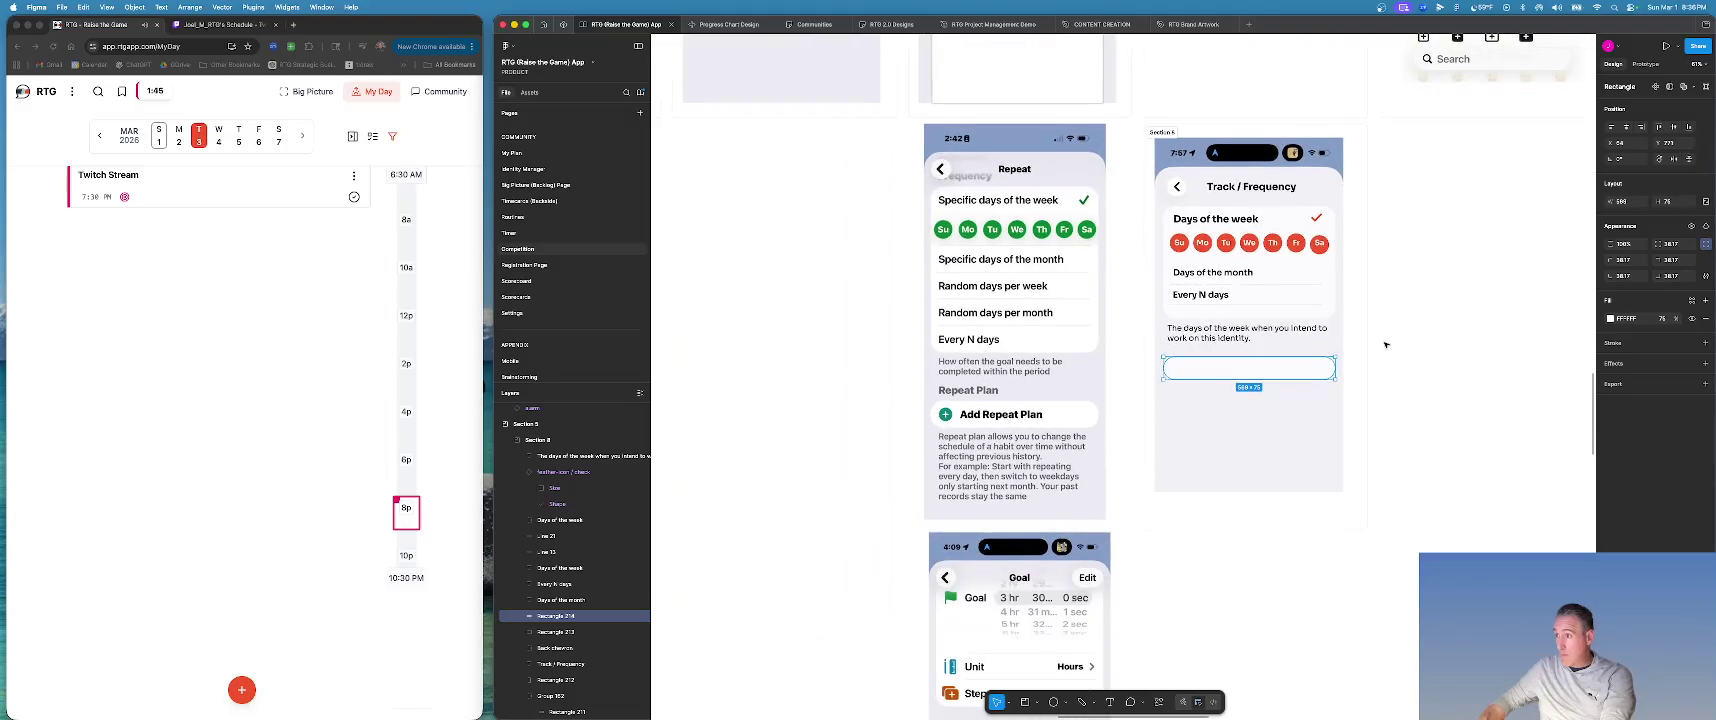
pyautogui.scroll(2, 1385, 345)
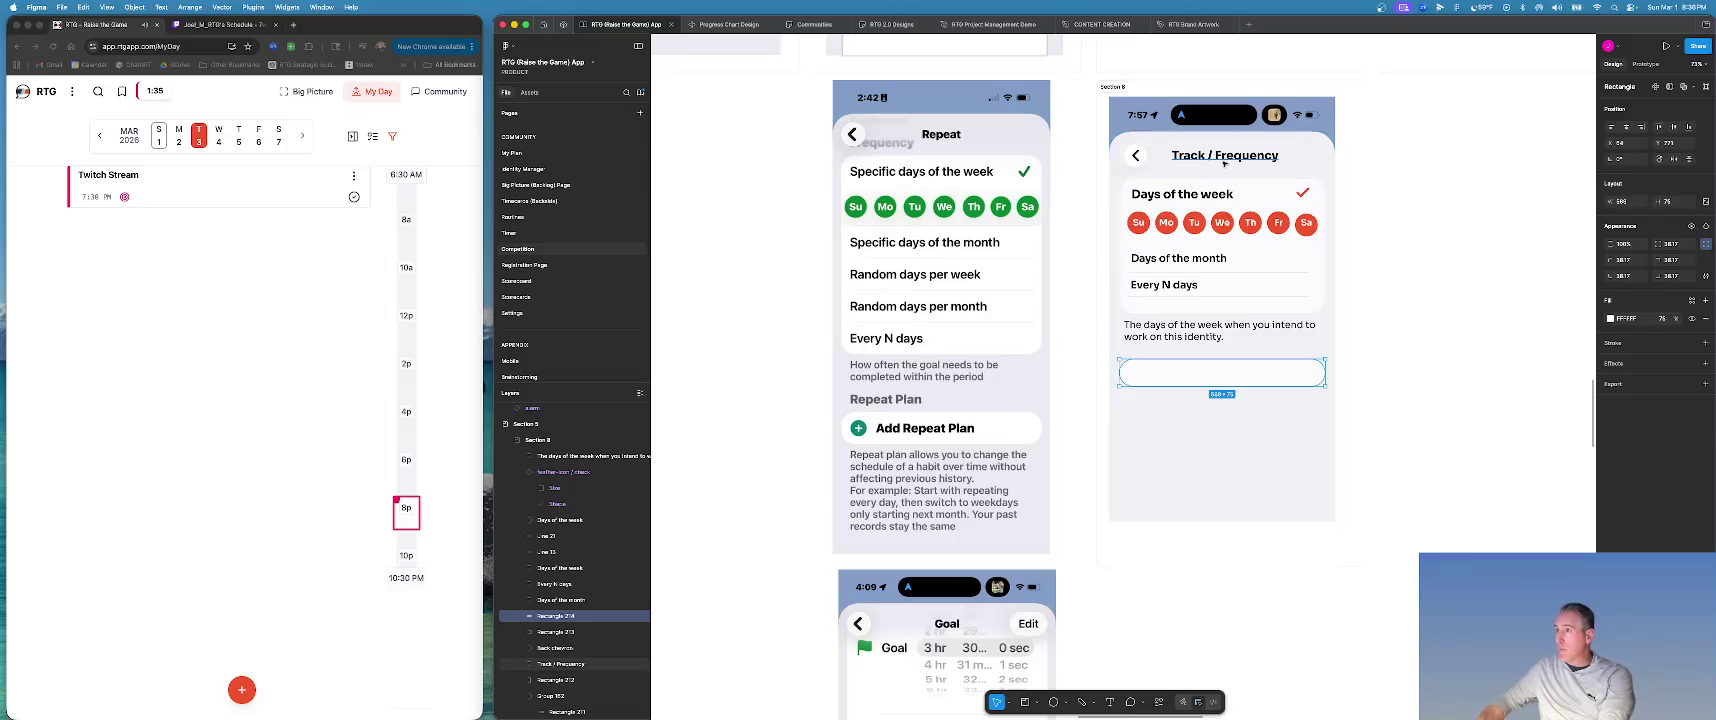
# Change the title from 'Track / Frequency' to 'Tracking / Schedule'; the background rectangle gets dragged down.
pyautogui.click(1224, 158)
pyautogui.doubleClick(1224, 158)
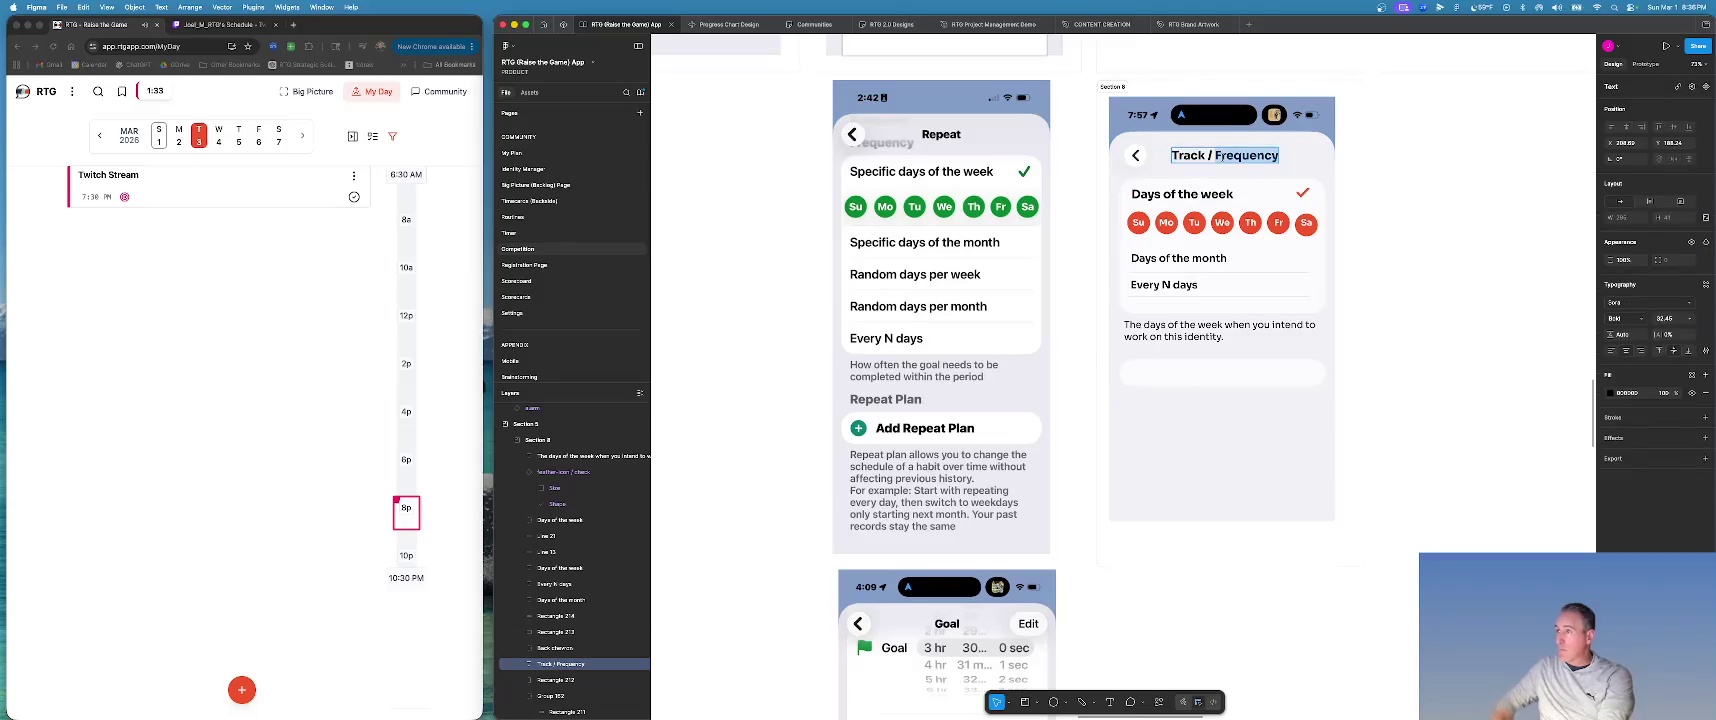
pyautogui.write('Track / Sched')
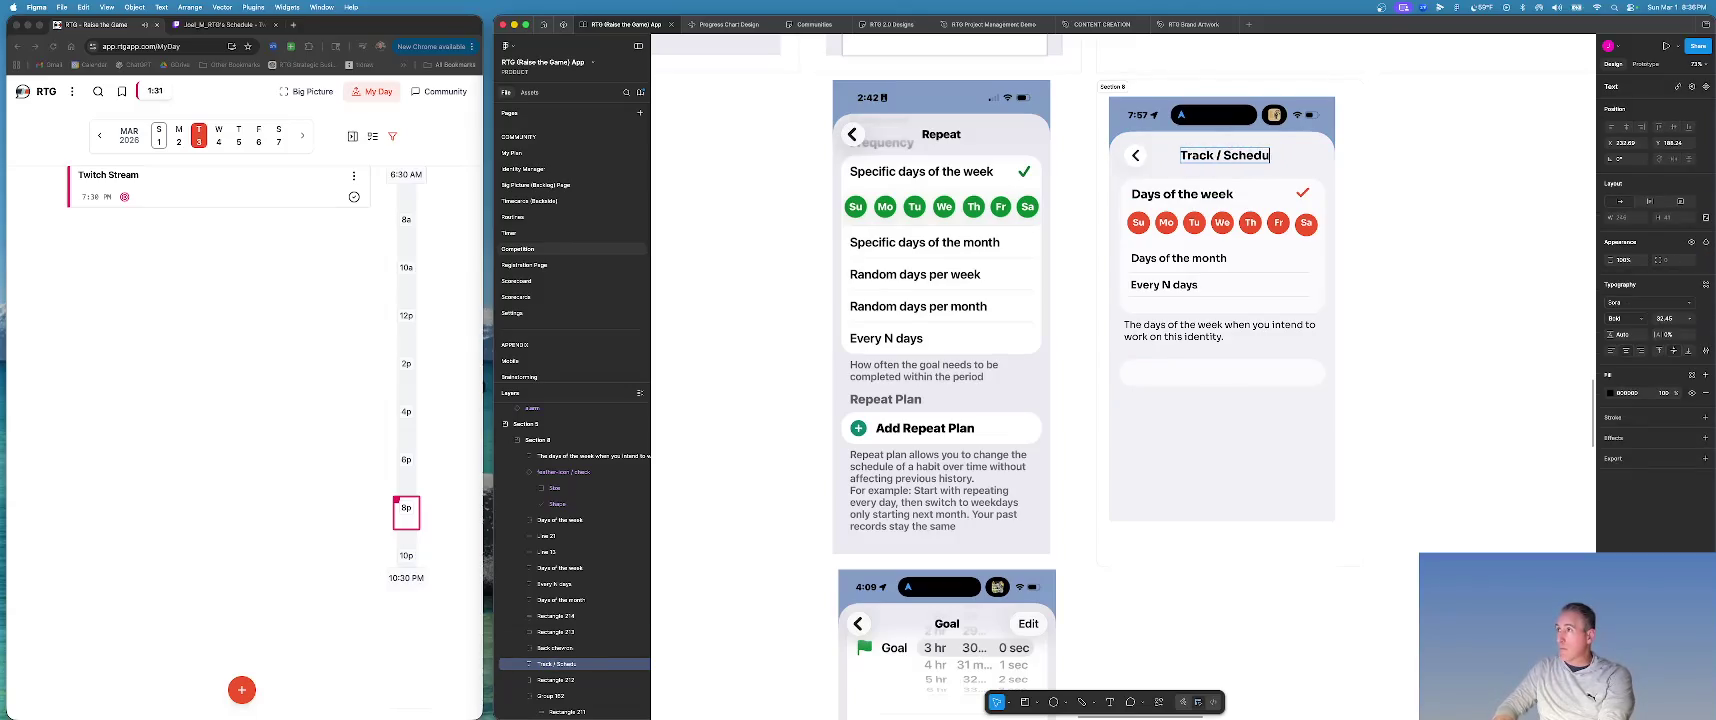
pyautogui.press('BackSpace')
pyautogui.press('BackSpace')
pyautogui.press('BackSpace')
pyautogui.press('BackSpace')
pyautogui.press('BackSpace')
pyautogui.press('BackSpace')
pyautogui.press('BackSpace')
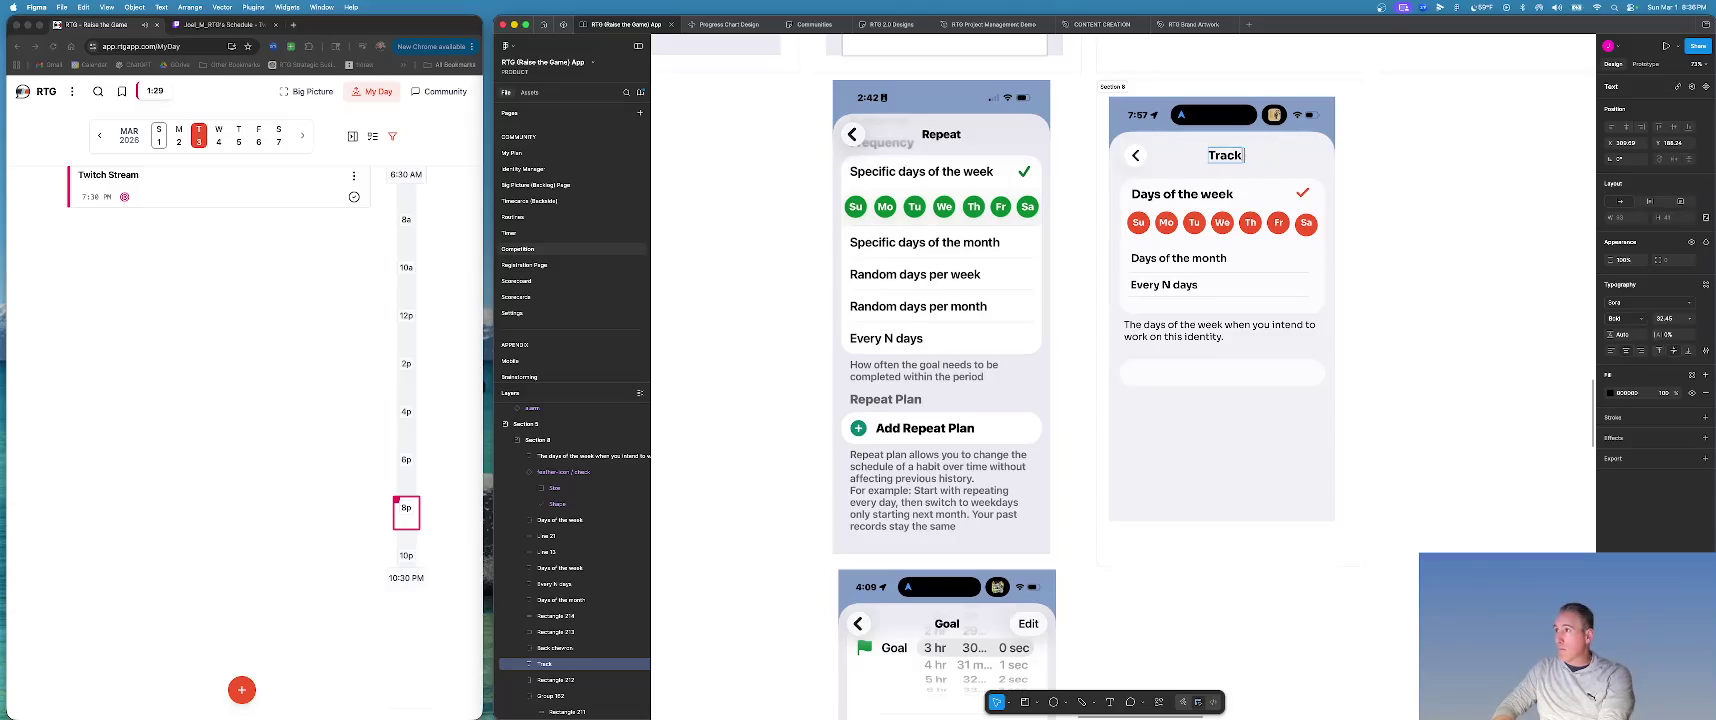
pyautogui.write('ing / Schedule')
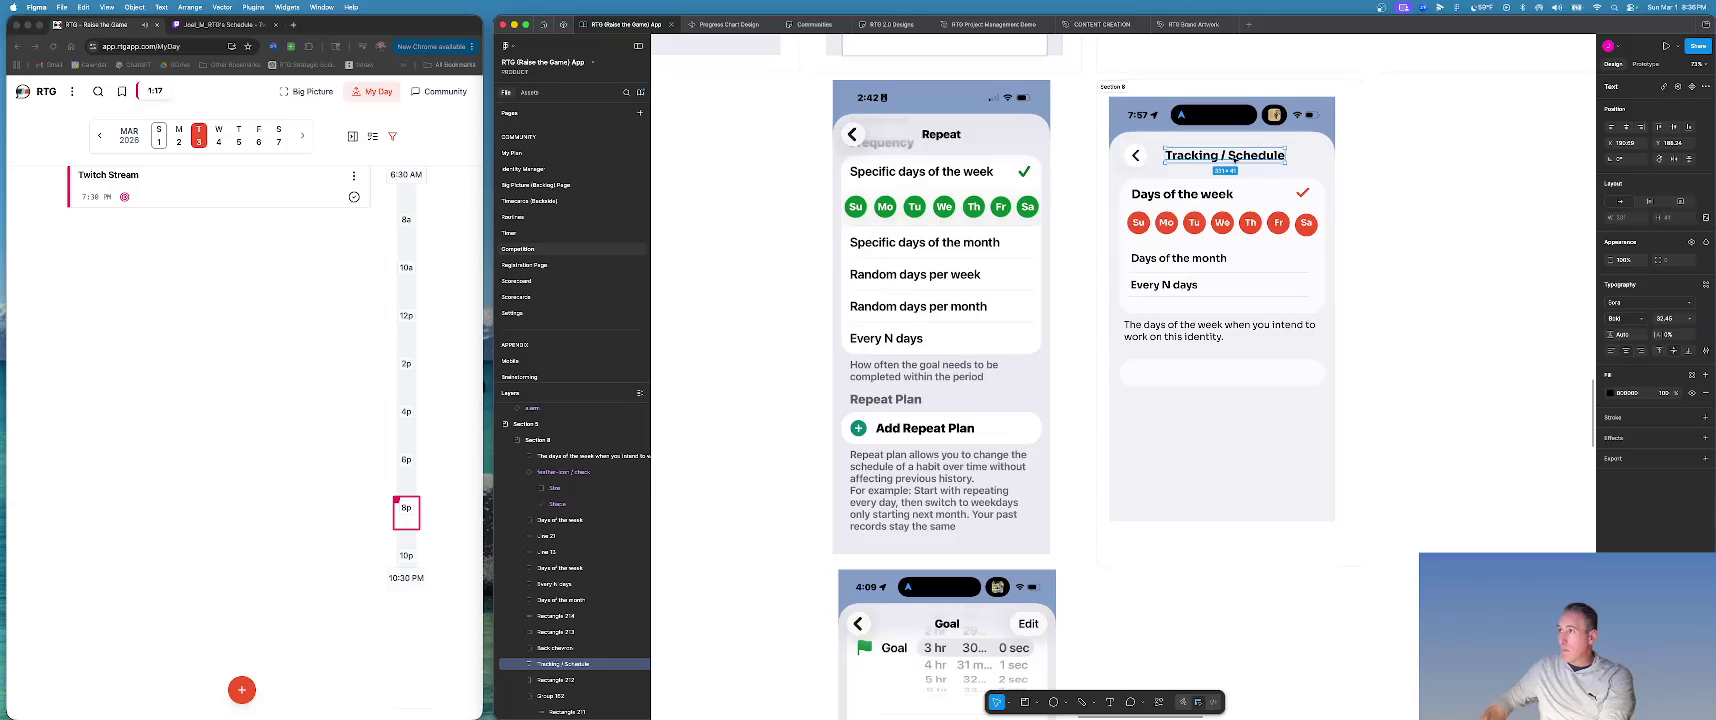
pyautogui.click(1304, 175)
pyautogui.moveTo(1226, 155); pyautogui.dragTo(1221, 292)
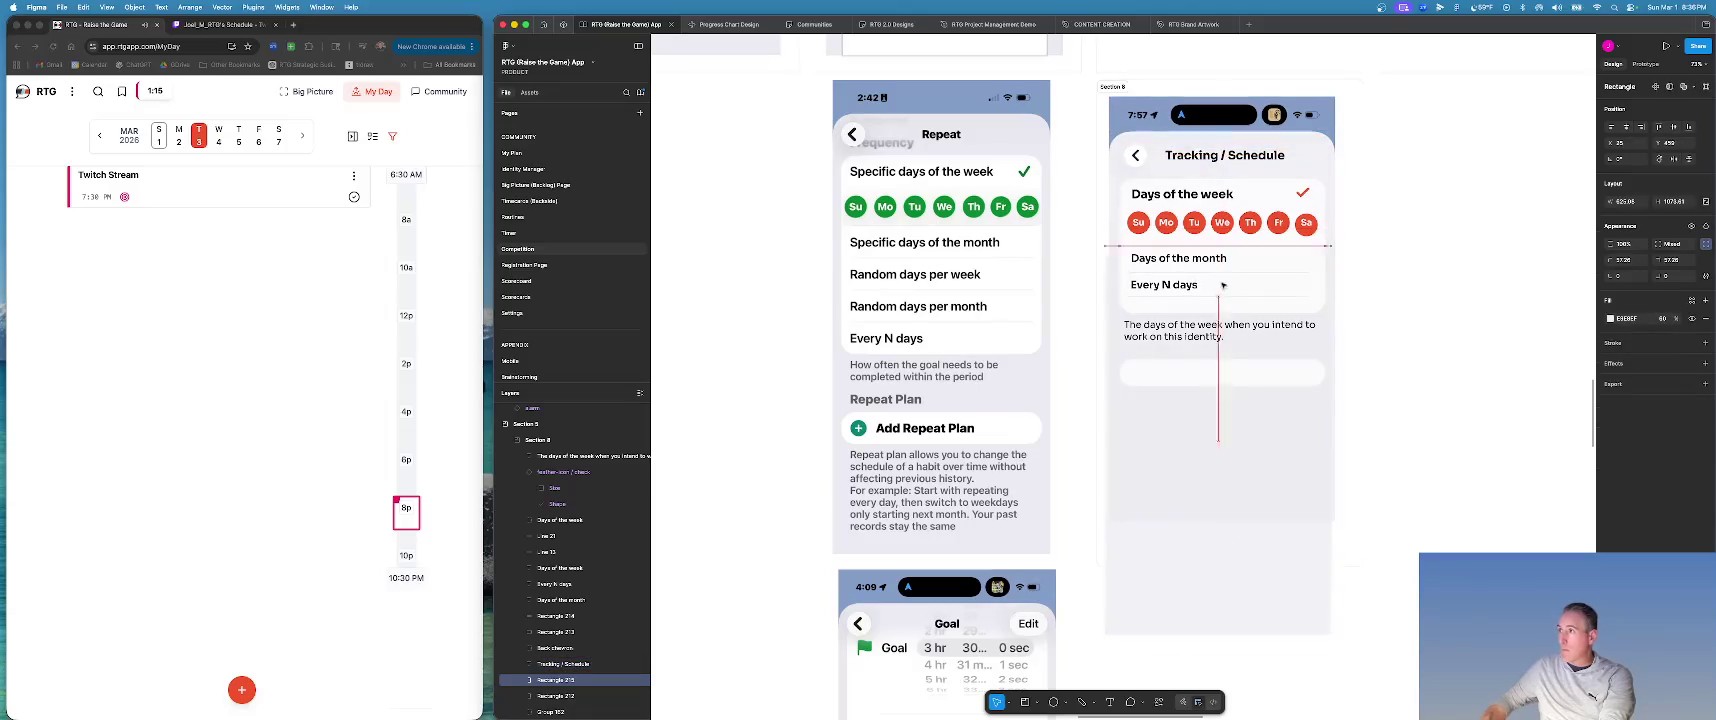
# Undo the stray move, put a title copy above the box, and retype it 'Add a schedule'.
pyautogui.press('super+z')
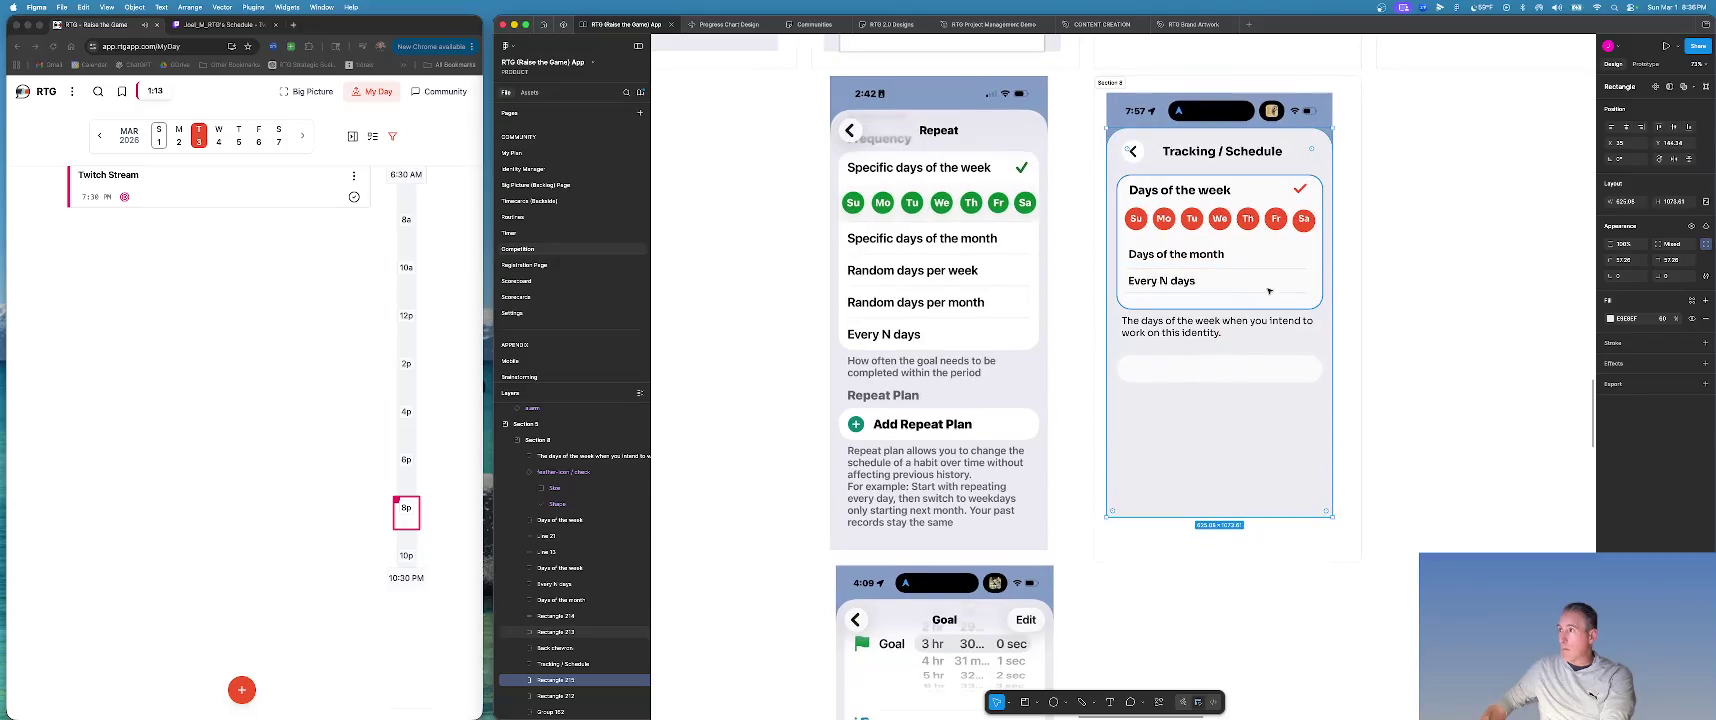
pyautogui.press('super+z')
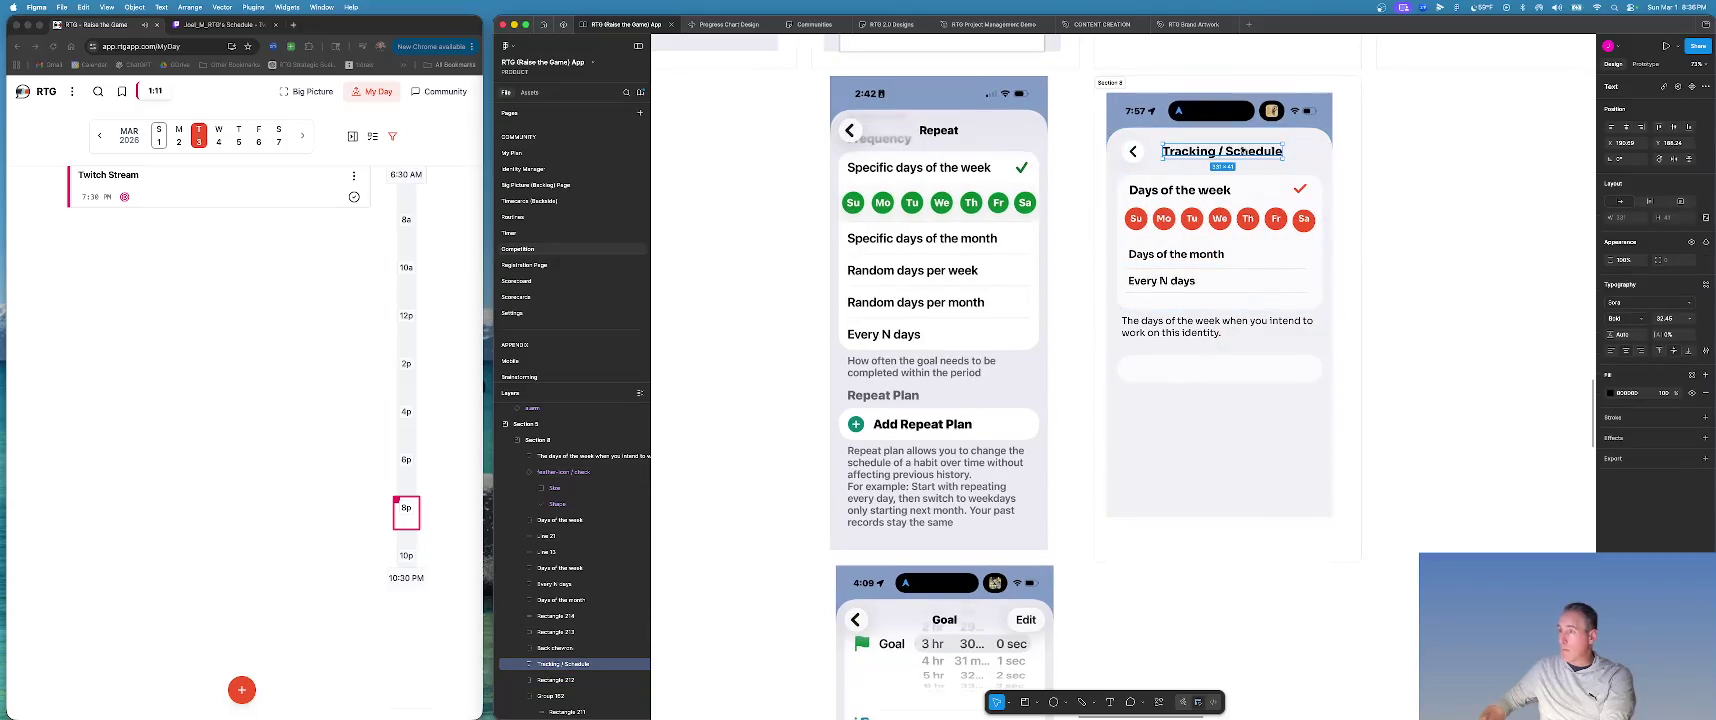
pyautogui.moveTo(1243, 155); pyautogui.dragTo(1230, 368)
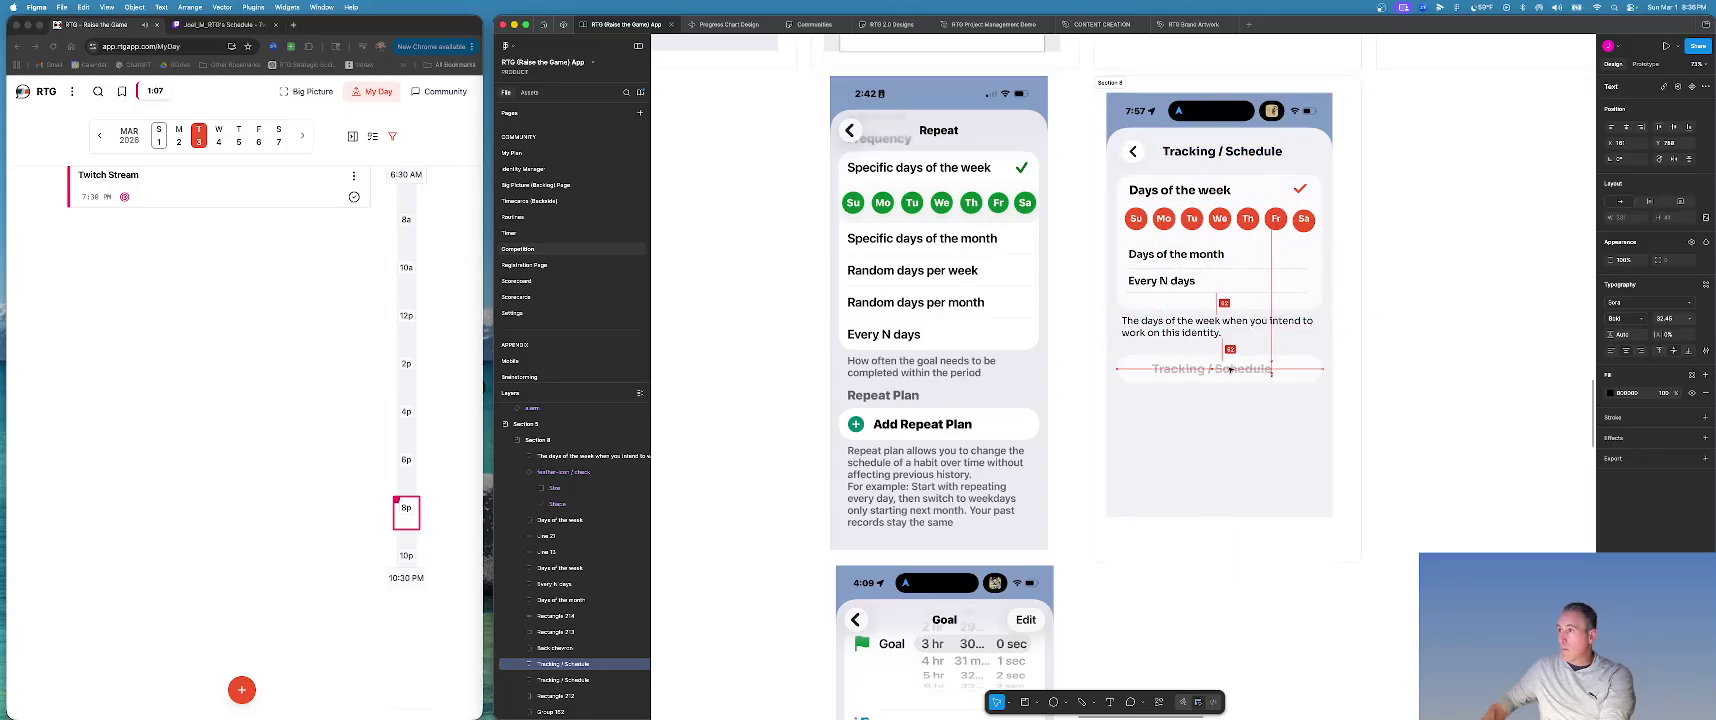
pyautogui.press('super+bracketright')
pyautogui.press('super+bracketright')
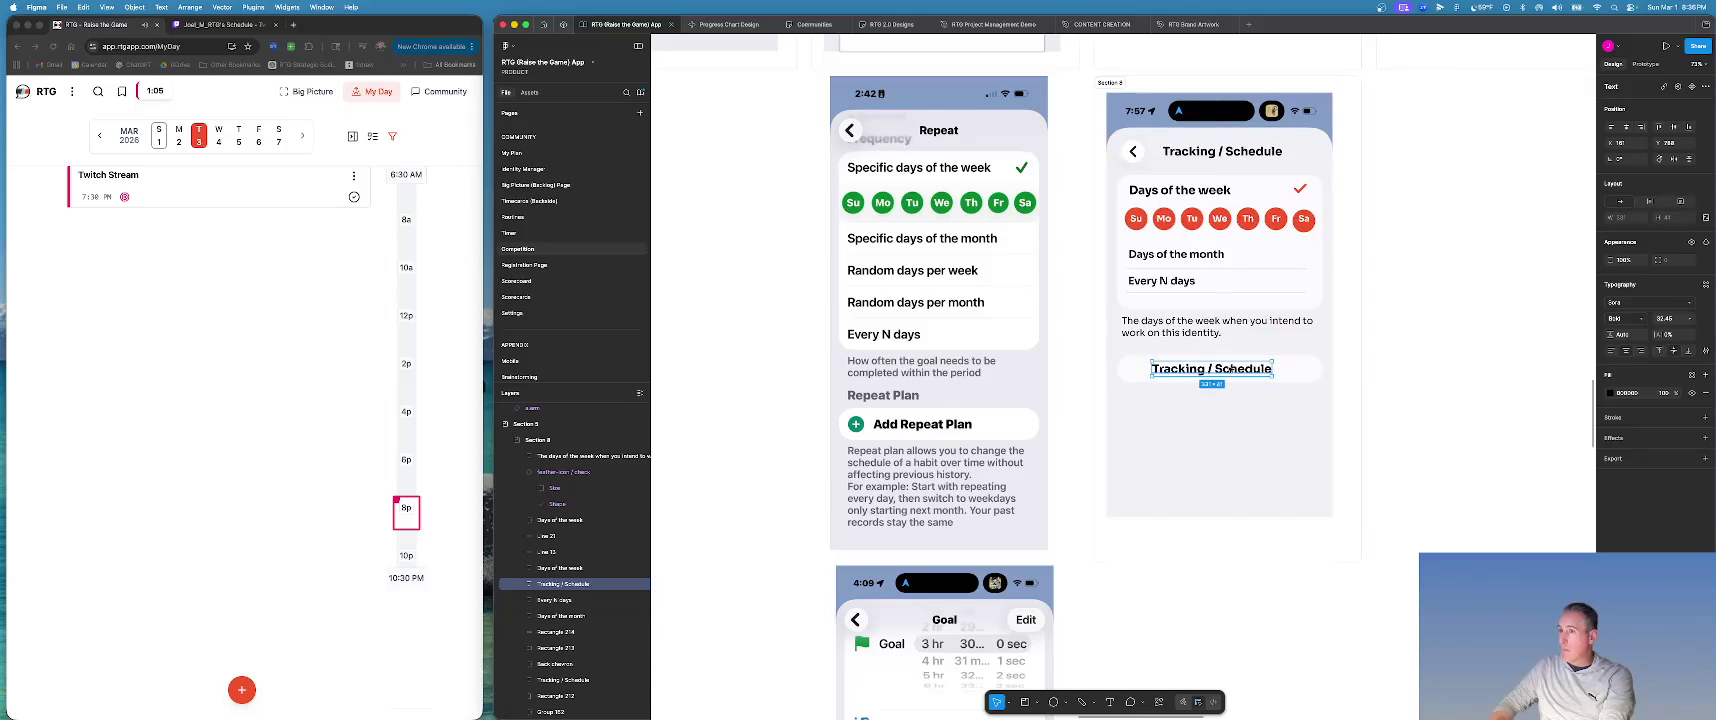
pyautogui.press('Return')
pyautogui.write('Add a')
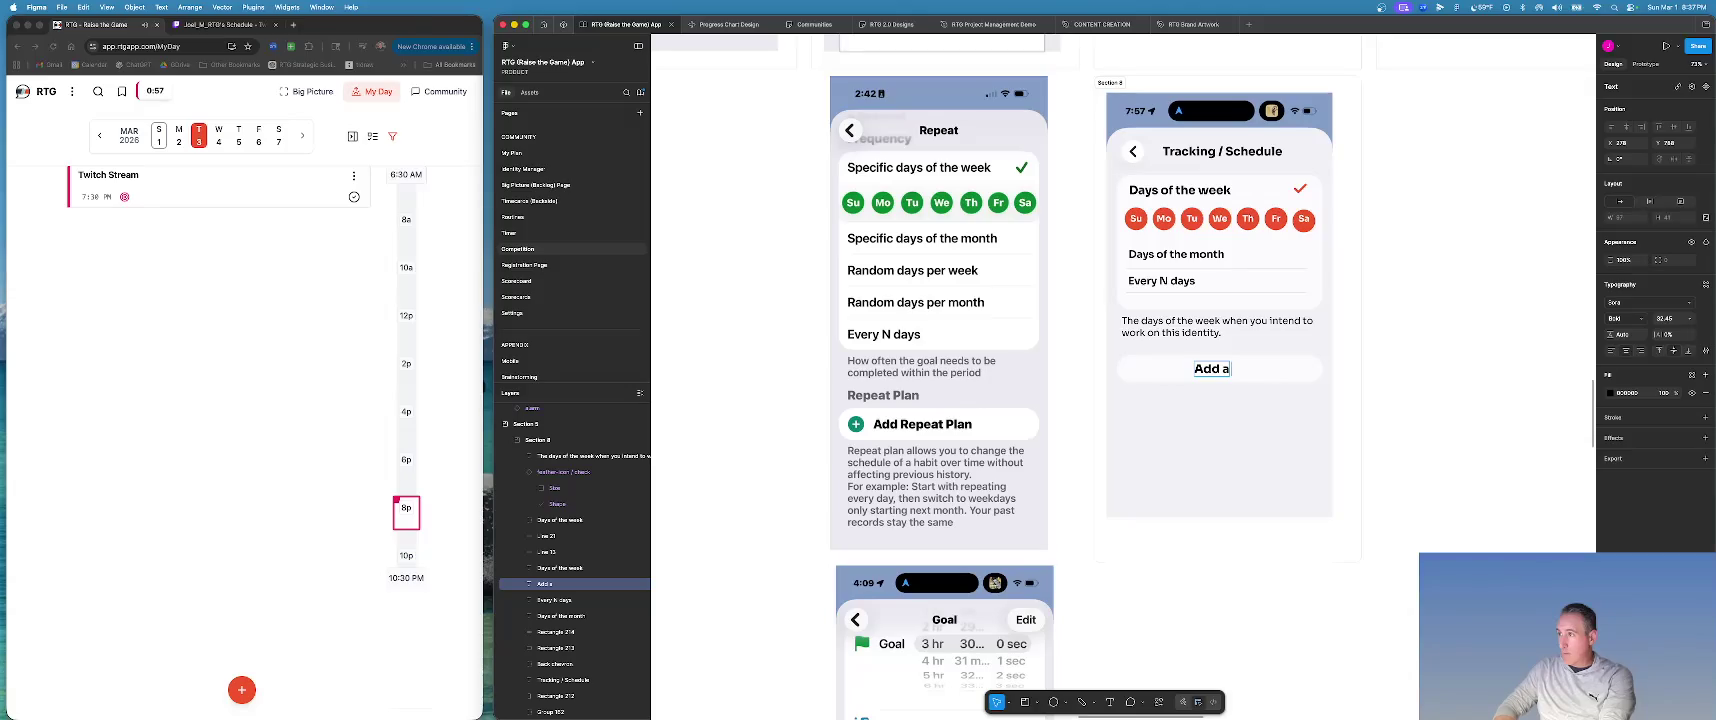
pyautogui.write(' schedule')
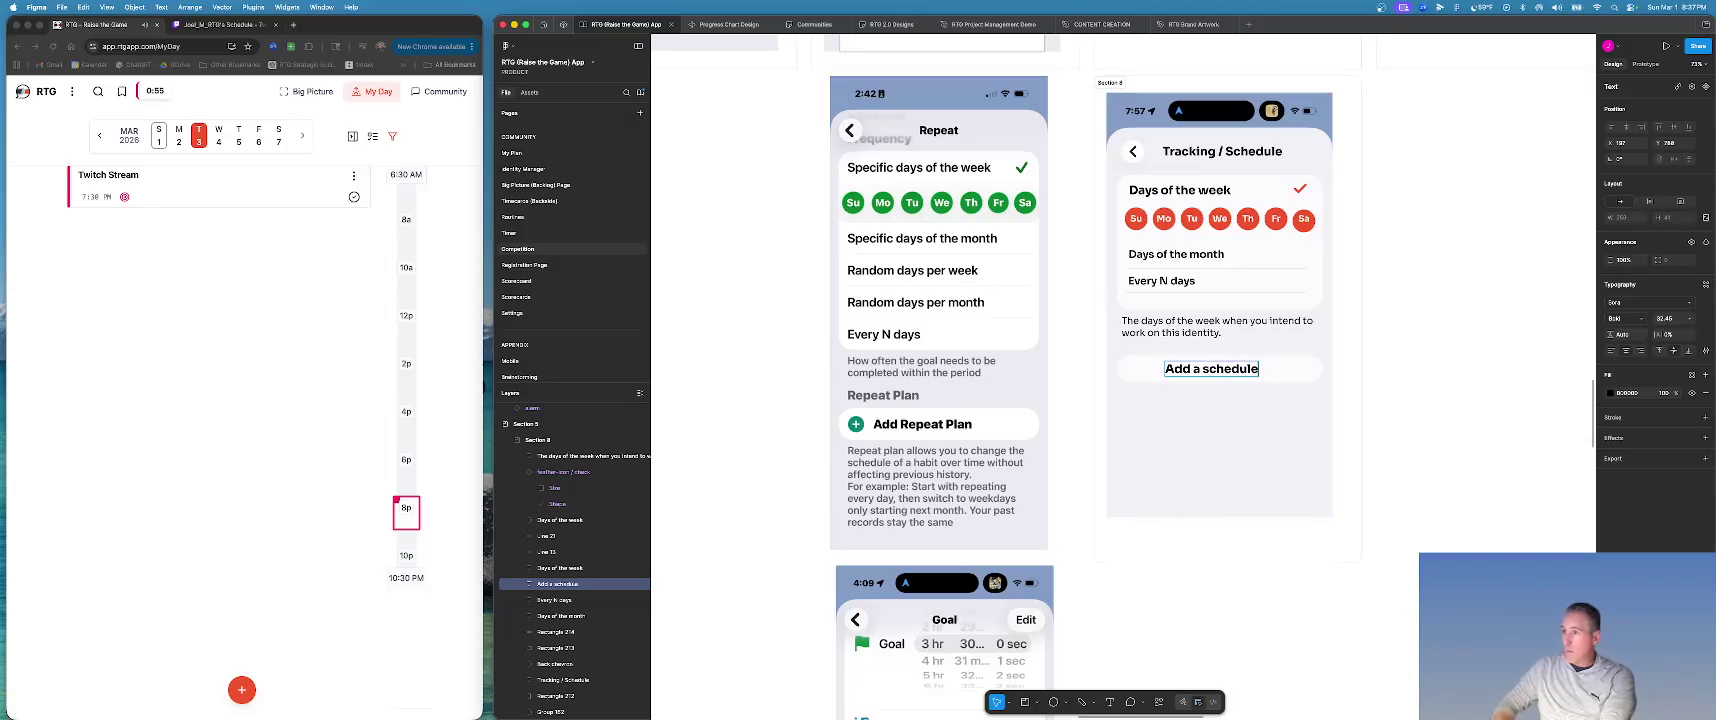